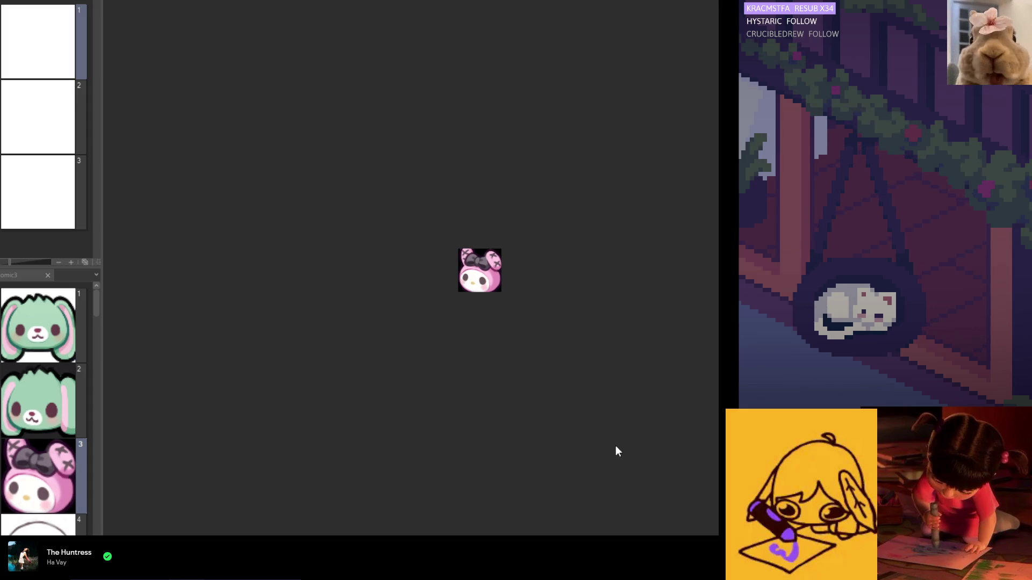
# Scroll the page list and open page 4, the floppy-eared, round-headed line sketch.
pyautogui.scroll(8, 489, 301)
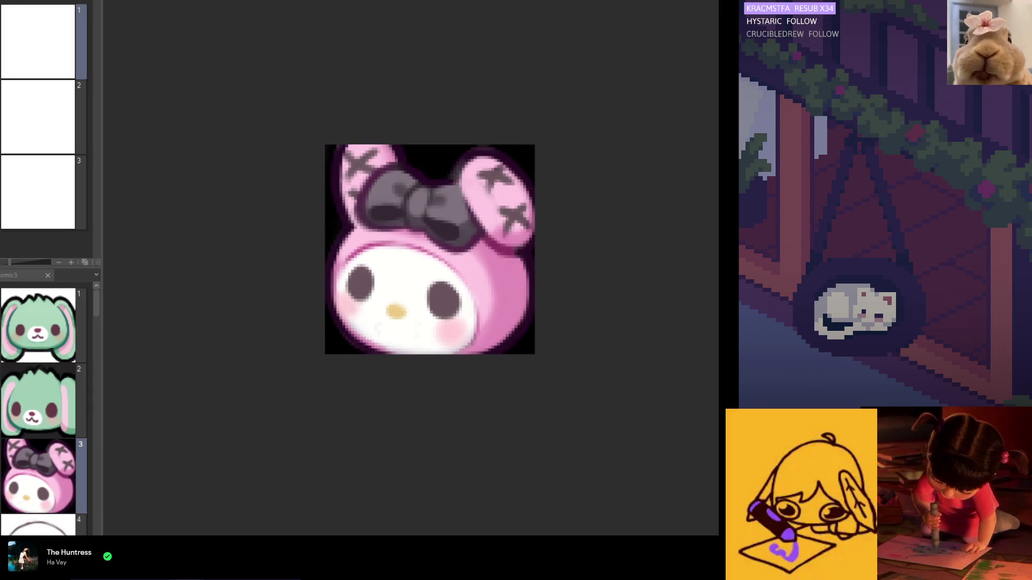
pyautogui.scroll(-3, 80, 430)
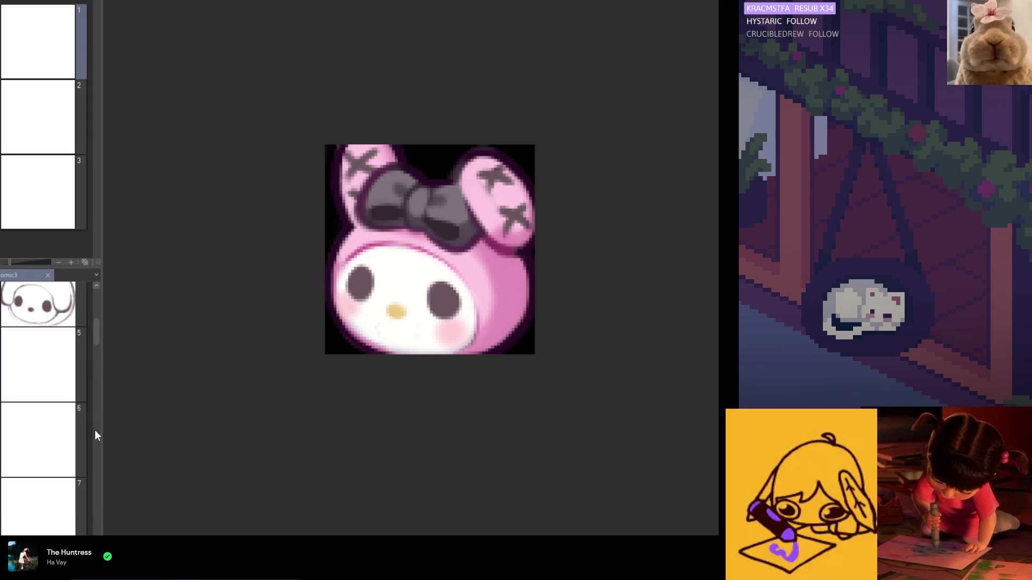
pyautogui.doubleClick(50, 392)
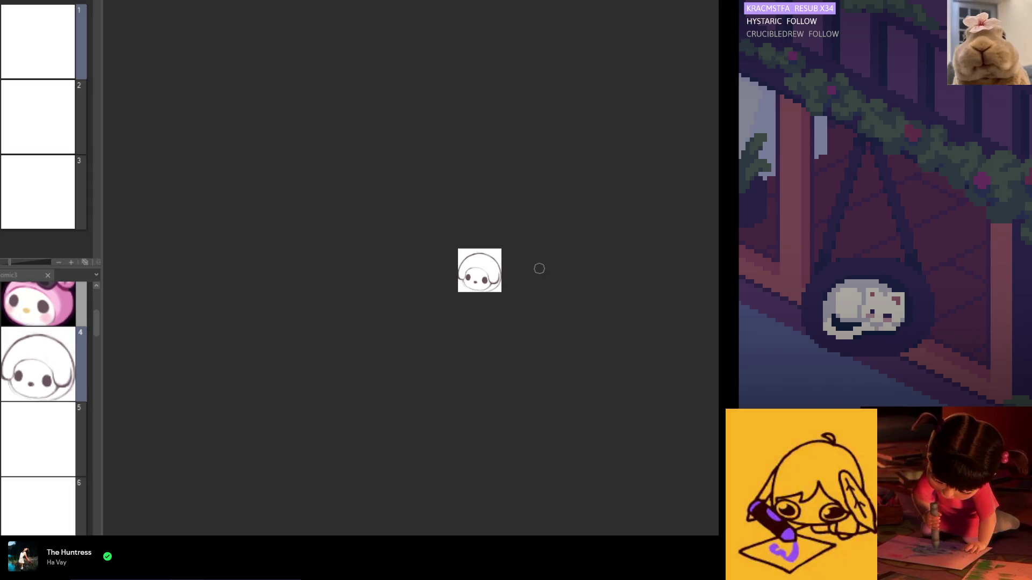
pyautogui.scroll(6, 454, 266)
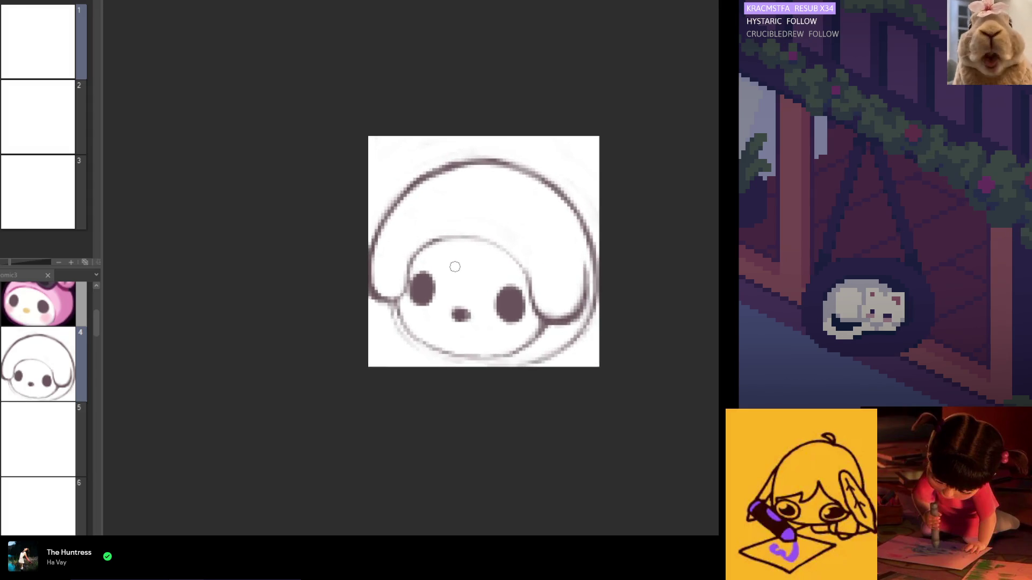
pyautogui.scroll(2, 455, 266)
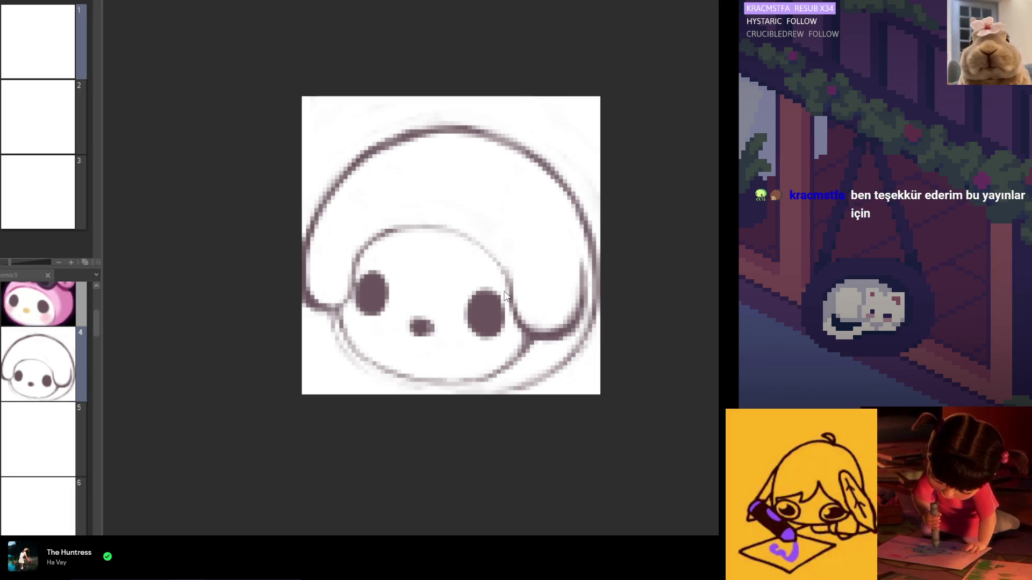
# Zoom out on page 4's bunny sketch on the canvas.
pyautogui.scroll(-1, 504, 295)
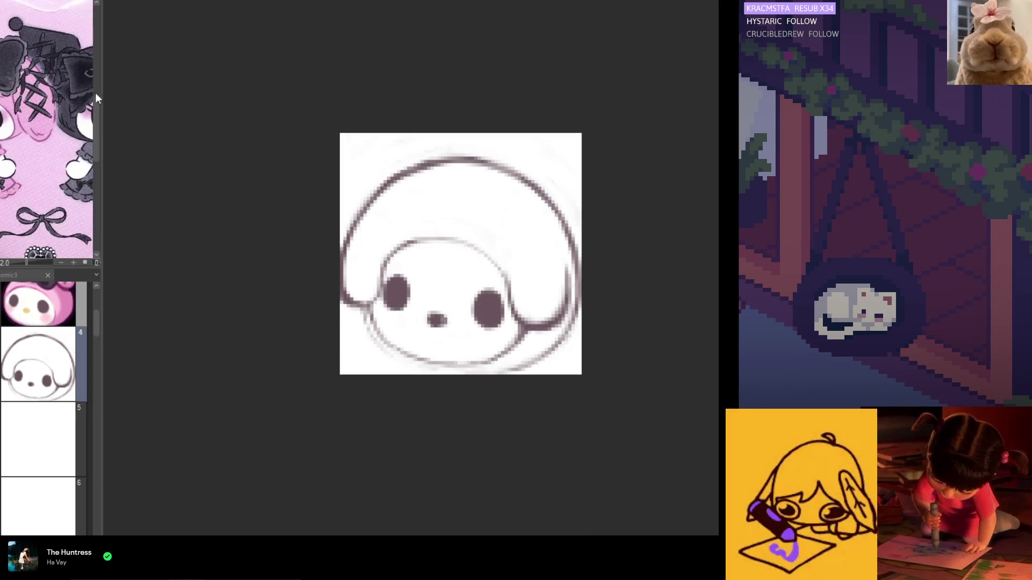
# Widen the Sub View palette and zoom in on the My Melody reference image.
pyautogui.moveTo(97, 102); pyautogui.dragTo(142, 103)
pyautogui.scroll(5, 67, 129)
pyautogui.scroll(1, 469, 248)
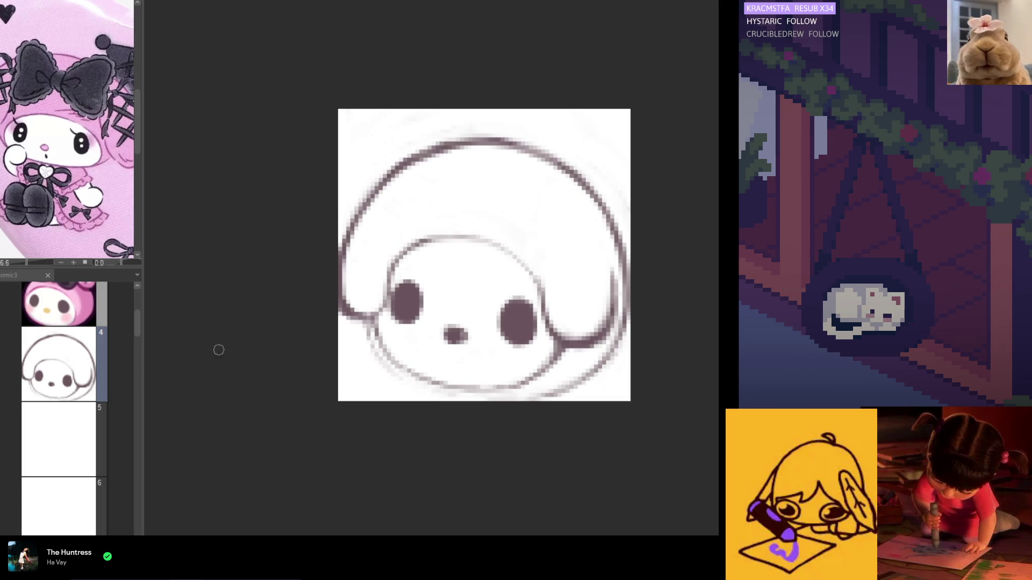
pyautogui.moveTo(139, 325); pyautogui.dragTo(138, 320)
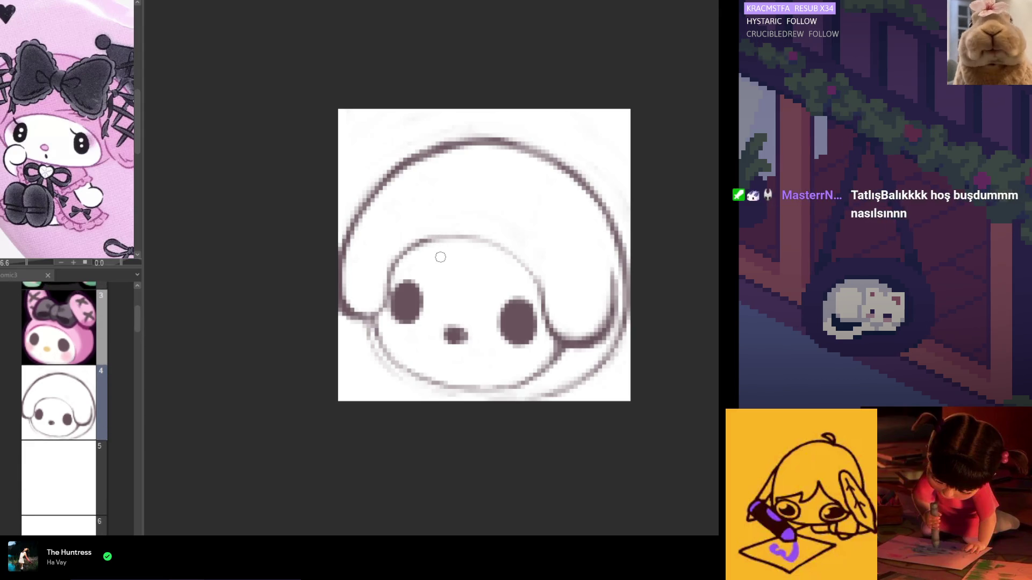
# Inspect page 3's pink emote, then return to page 4 and trace the head's left outline.
pyautogui.click(59, 340)
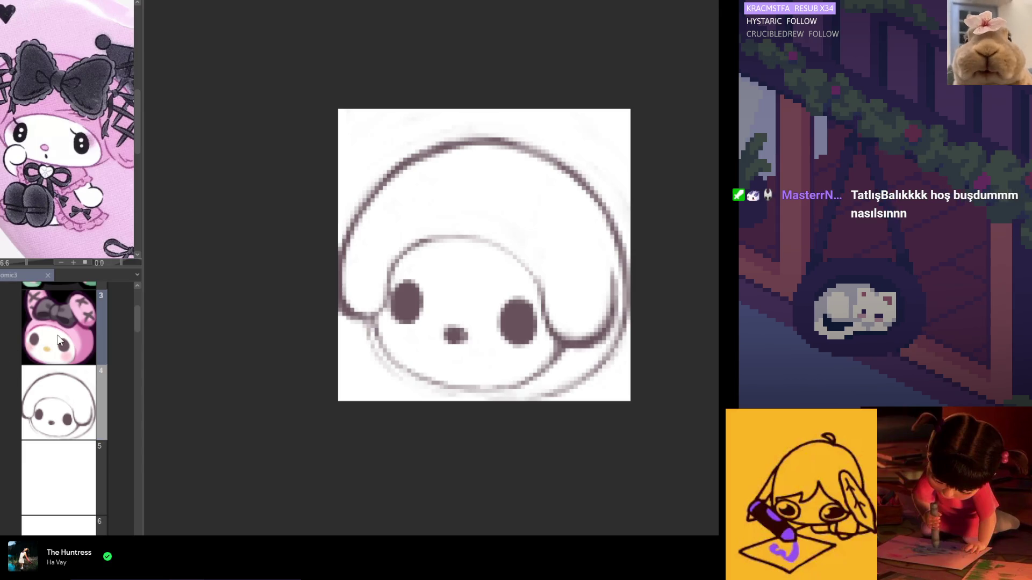
pyautogui.doubleClick(59, 340)
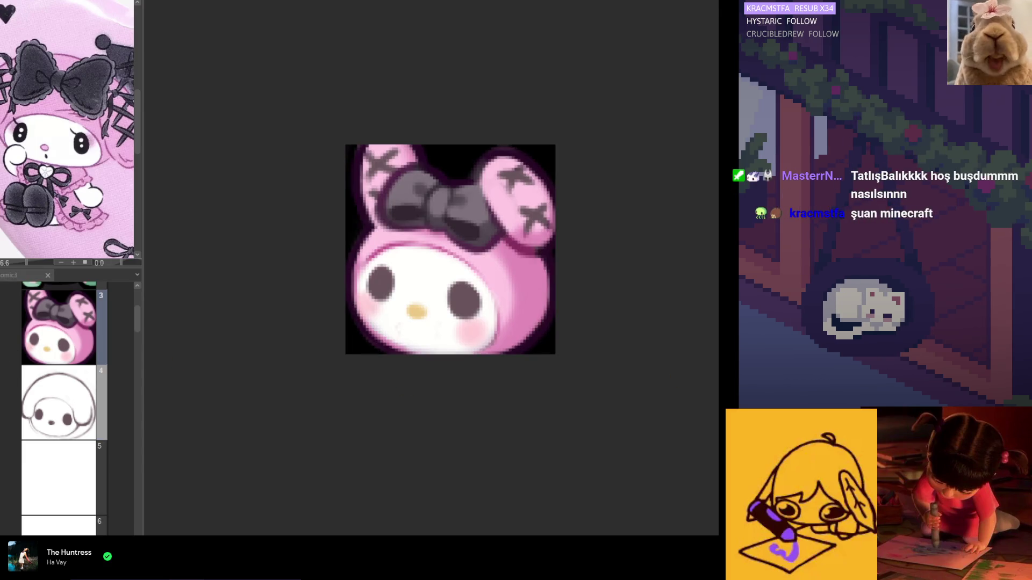
pyautogui.click(498, 197)
pyautogui.hotkey('ctrl', 'z')
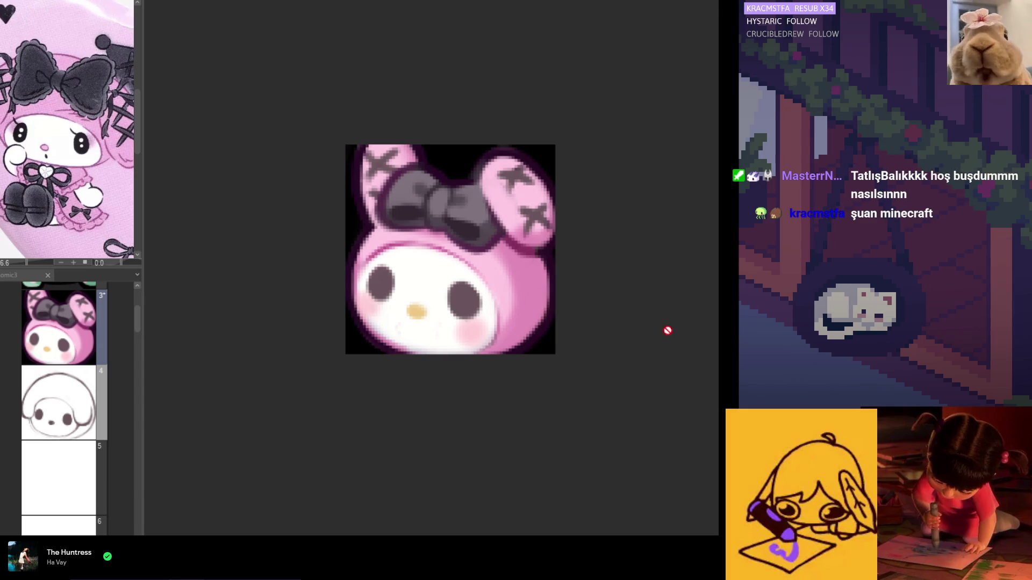
pyautogui.doubleClick(73, 406)
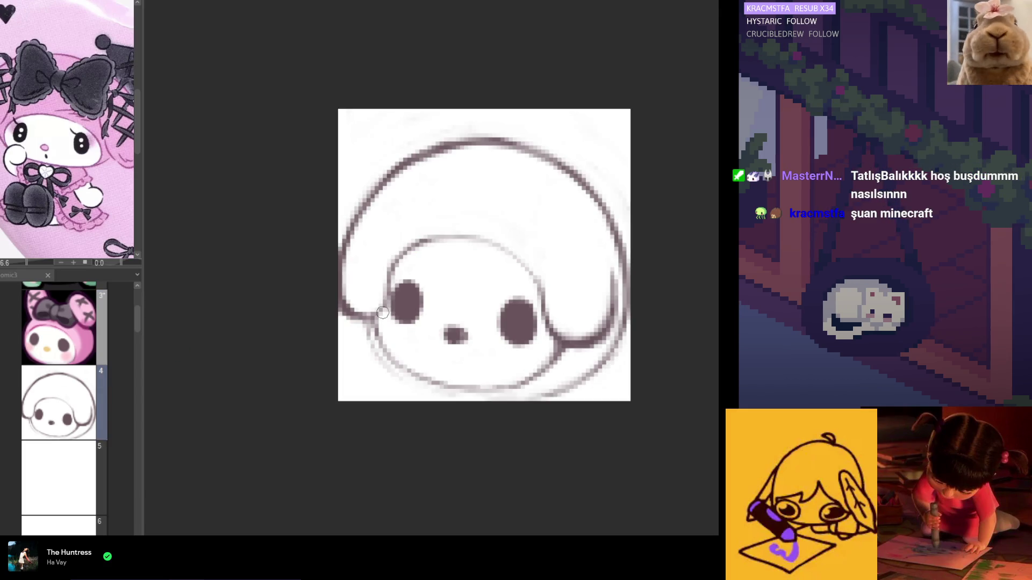
pyautogui.moveTo(425, 144)
pyautogui.mouseDown()
pyautogui.moveTo(358, 210)
pyautogui.moveTo(349, 279)
pyautogui.mouseUp()
# Try several strokes along the head's upper-left outline, undoing each one.
pyautogui.hotkey('ctrl', 'z')
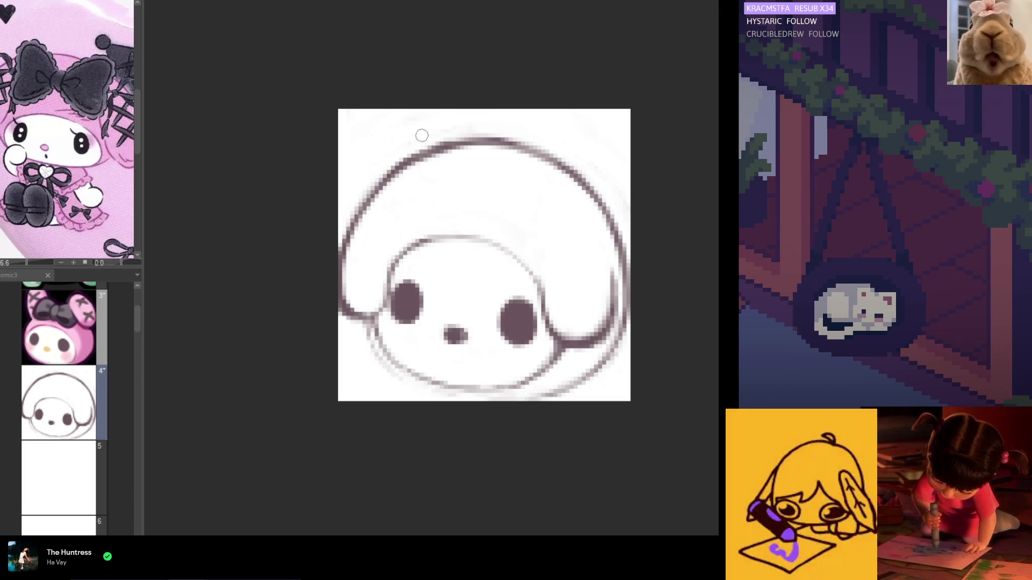
pyautogui.moveTo(424, 154)
pyautogui.mouseDown()
pyautogui.moveTo(360, 200)
pyautogui.moveTo(352, 271)
pyautogui.mouseUp()
pyautogui.hotkey('ctrl', 'z')
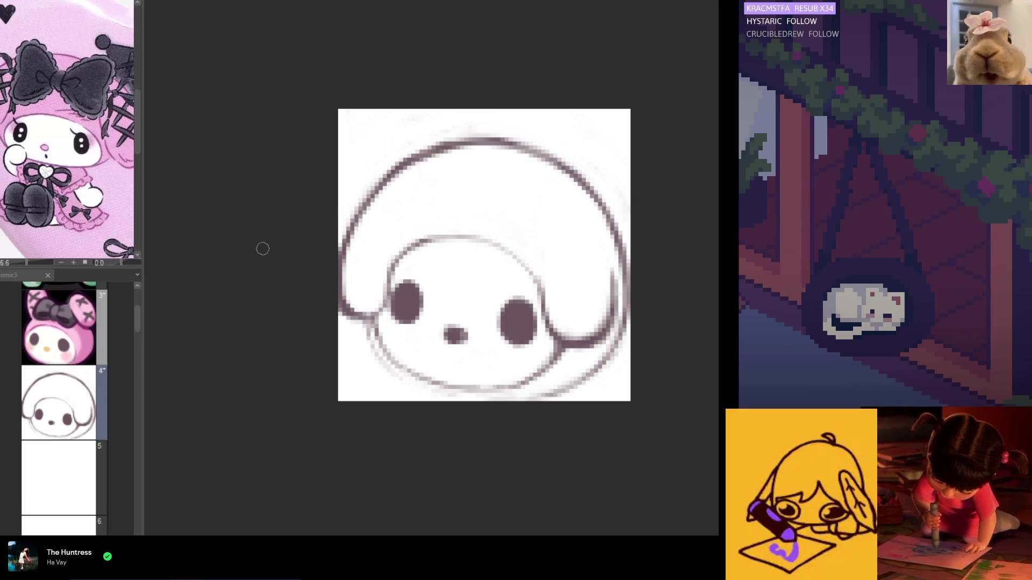
pyautogui.moveTo(425, 144)
pyautogui.mouseDown()
pyautogui.moveTo(371, 182)
pyautogui.moveTo(346, 253)
pyautogui.mouseUp()
pyautogui.hotkey('ctrl', 'z')
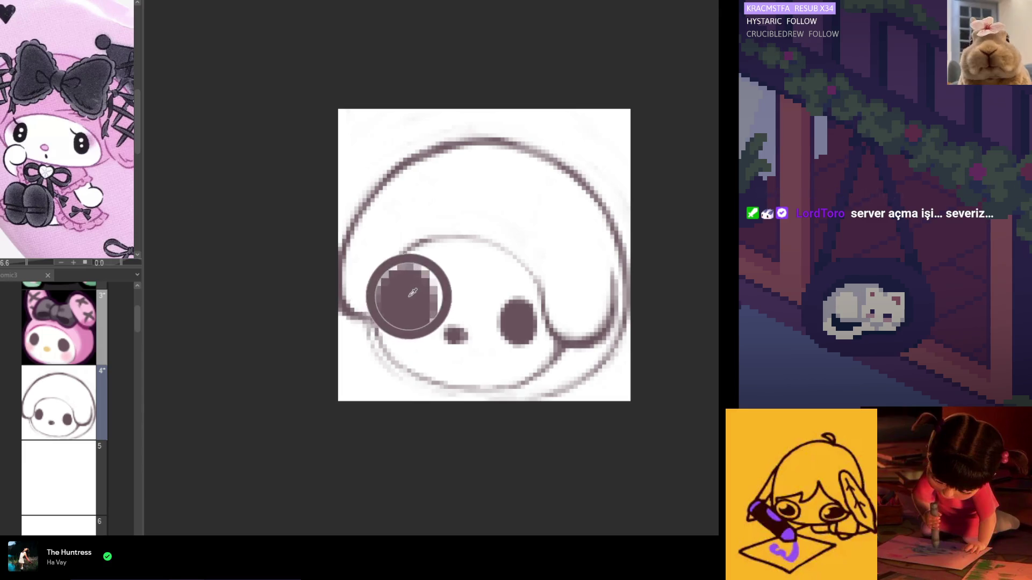
# Redraw the head's top and left outline as one smooth stroke.
pyautogui.hotkey('ctrl', 'z')
pyautogui.moveTo(406, 152)
pyautogui.mouseDown()
pyautogui.moveTo(342, 258)
pyautogui.moveTo(376, 180)
pyautogui.moveTo(339, 258)
pyautogui.mouseUp()
pyautogui.hotkey('ctrl', 'z')
pyautogui.hotkey('ctrl', 'z')
pyautogui.moveTo(424, 143)
pyautogui.mouseDown()
pyautogui.moveTo(346, 244)
pyautogui.moveTo(349, 271)
pyautogui.mouseUp()
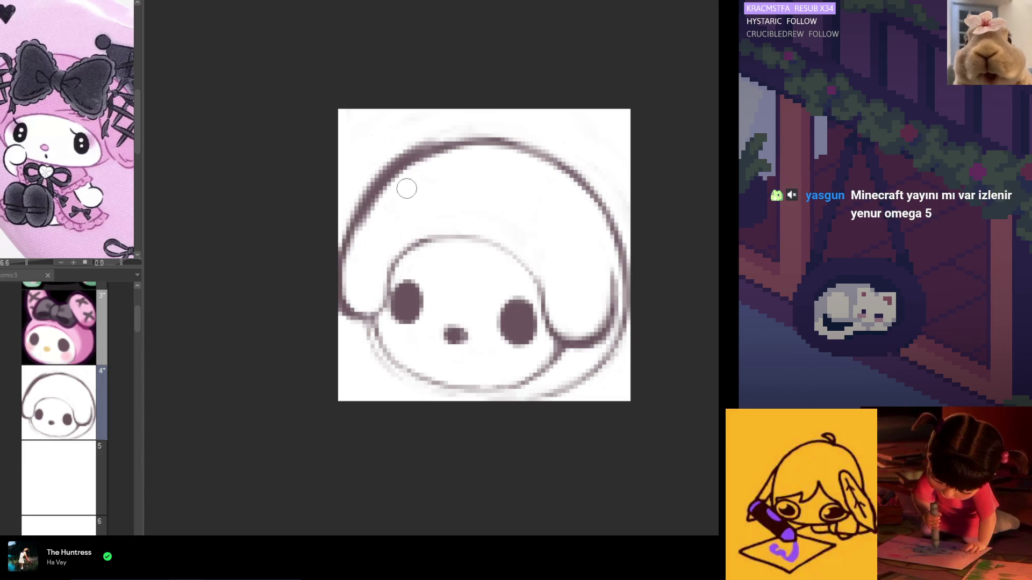
# Sketch trial inner-ear curves on the upper right and undo them.
pyautogui.moveTo(562, 159); pyautogui.dragTo(556, 258)
pyautogui.hotkey('ctrl', 'z')
pyautogui.hotkey('ctrl', 'z')
pyautogui.moveTo(559, 171)
pyautogui.mouseDown()
pyautogui.moveTo(543, 280)
pyautogui.moveTo(552, 261)
pyautogui.mouseUp()
pyautogui.hotkey('ctrl', 'z')
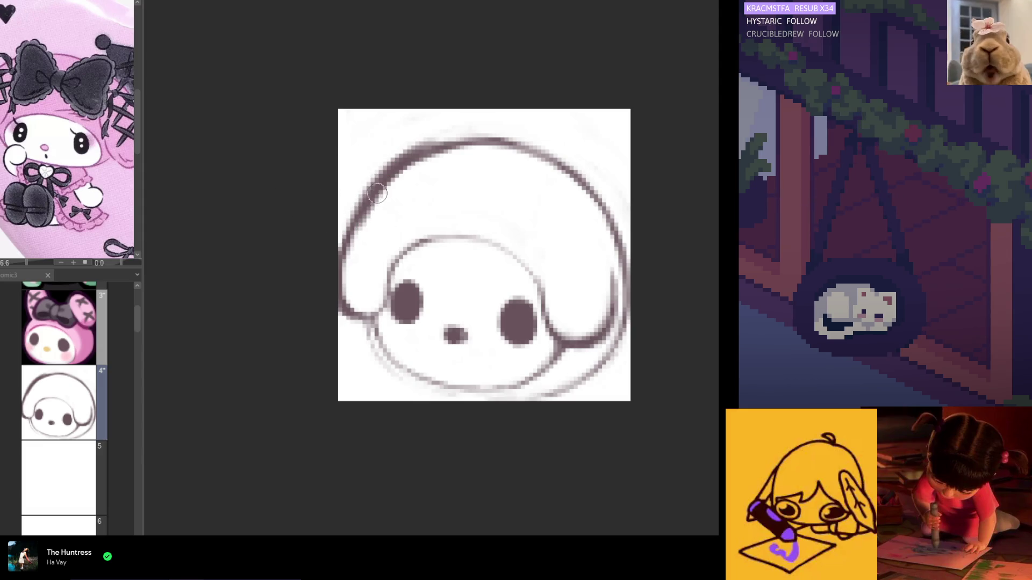
# Replace the soft gray upper-left outline with a darker stroke.
pyautogui.moveTo(396, 172); pyautogui.dragTo(344, 236)
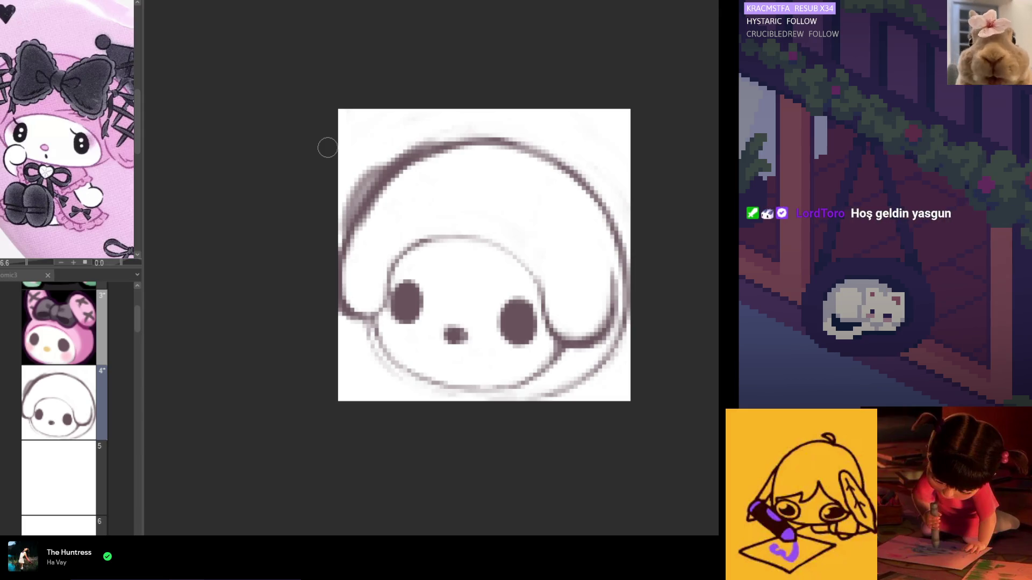
pyautogui.scroll(-2, 110, 201)
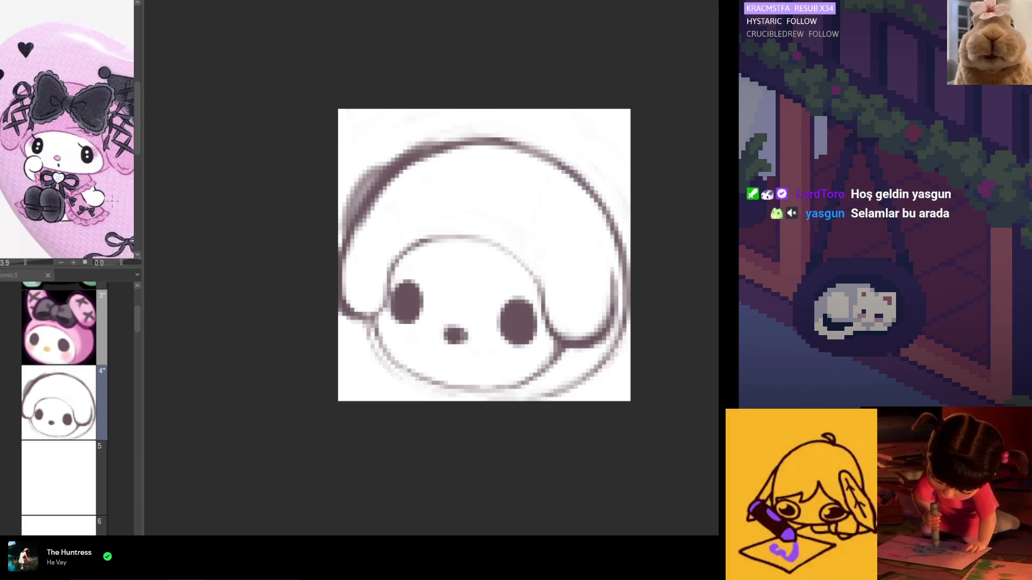
pyautogui.hotkey('ctrl', 'z')
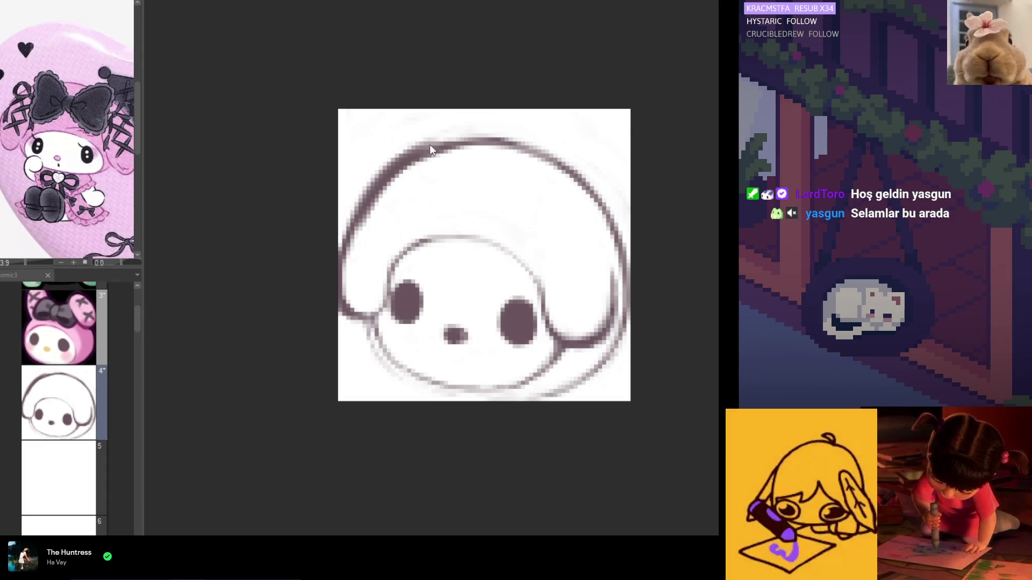
pyautogui.moveTo(440, 139); pyautogui.dragTo(375, 182)
# Draw vertical inner-ear lines beside the left and right eyes, discarding a stray outline stroke.
pyautogui.hotkey('ctrl', 'z')
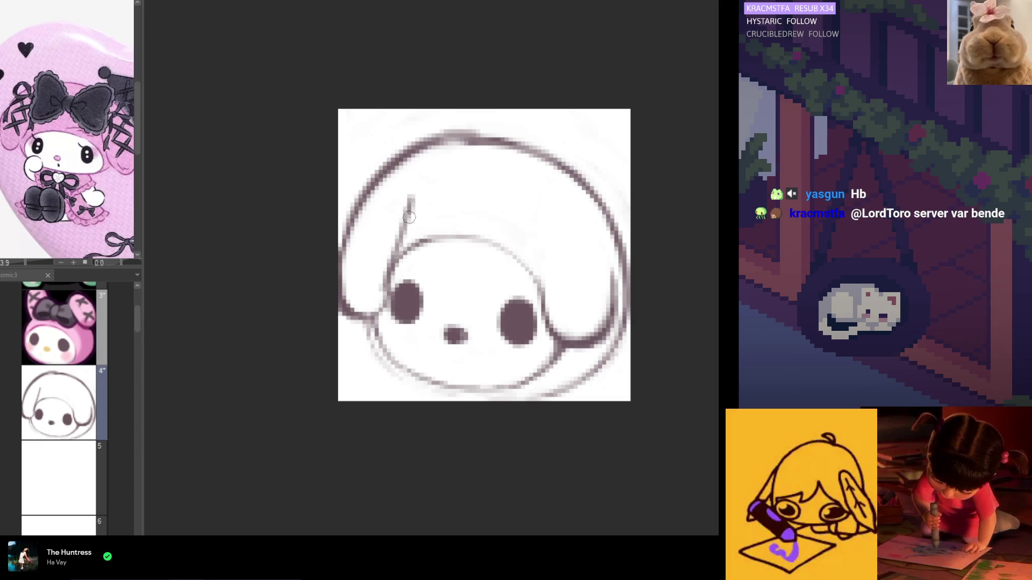
pyautogui.moveTo(406, 218); pyautogui.dragTo(392, 266)
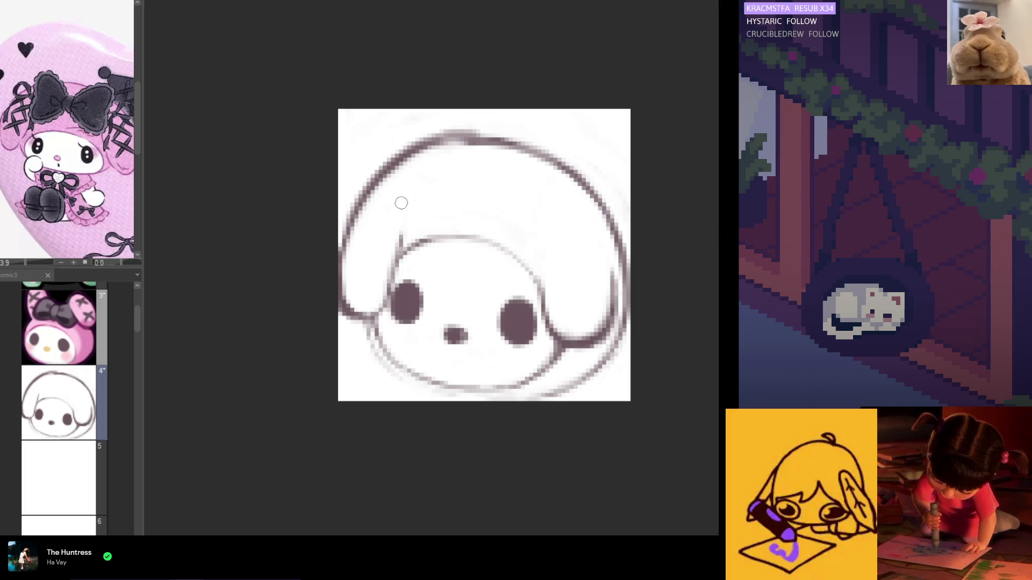
pyautogui.moveTo(402, 195); pyautogui.dragTo(396, 255)
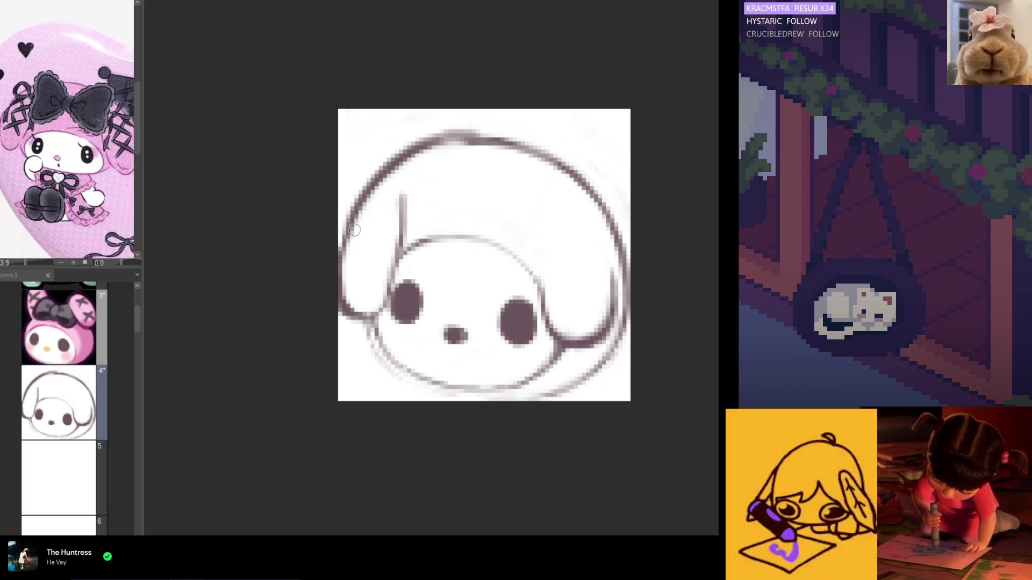
pyautogui.moveTo(383, 177); pyautogui.dragTo(345, 253)
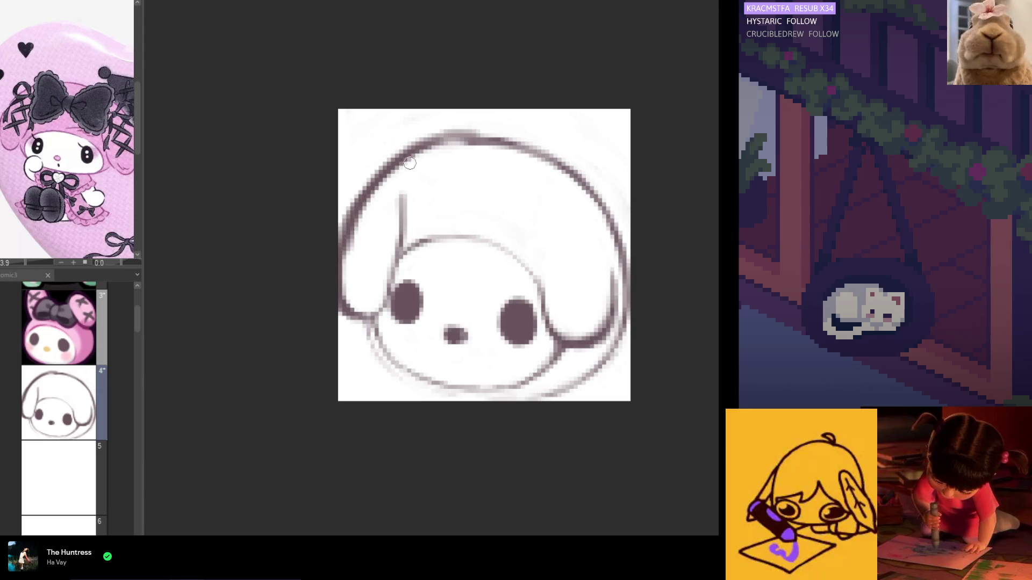
pyautogui.hotkey('ctrl', 'z')
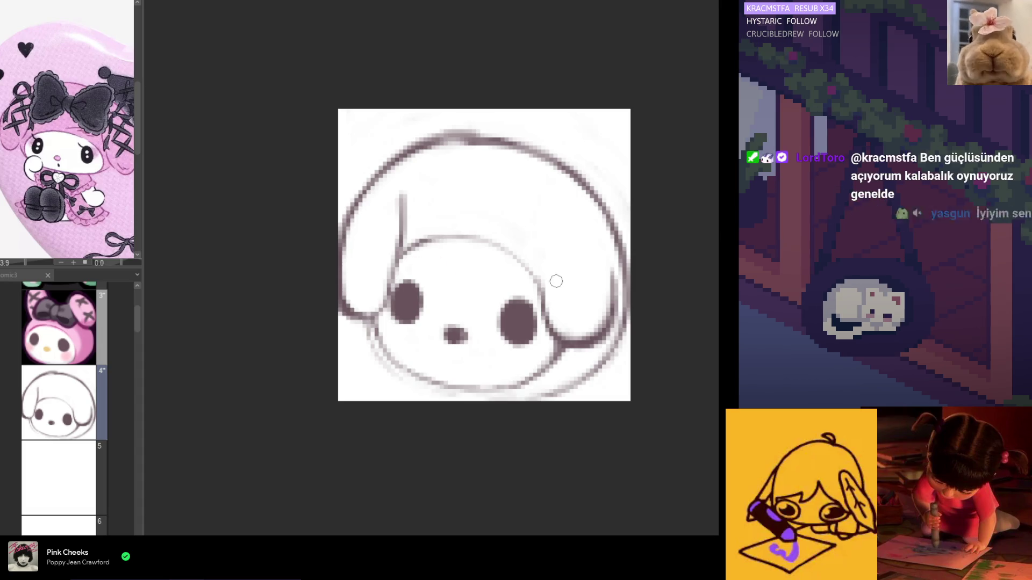
pyautogui.moveTo(539, 219); pyautogui.dragTo(547, 294)
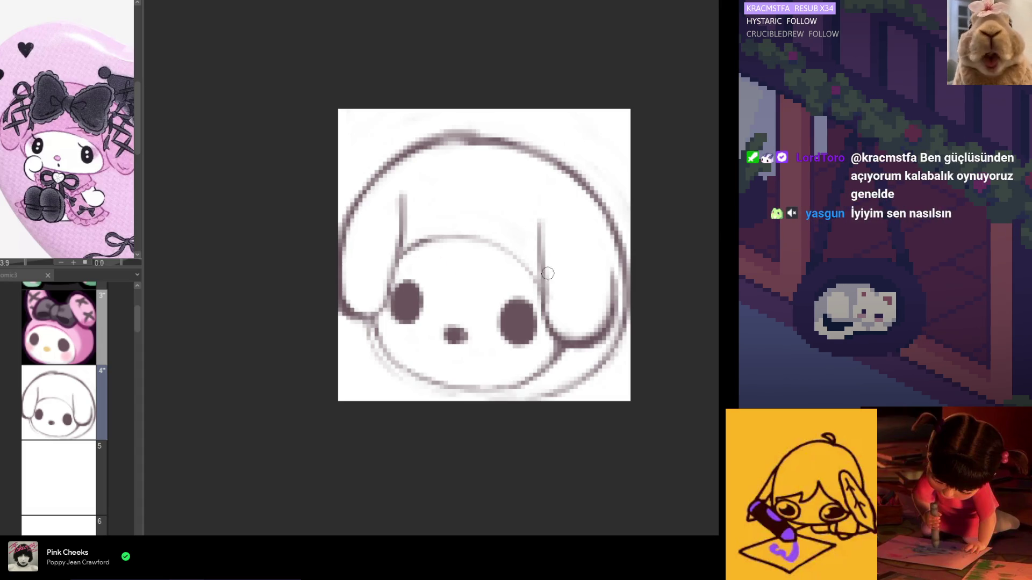
pyautogui.moveTo(543, 226); pyautogui.dragTo(542, 295)
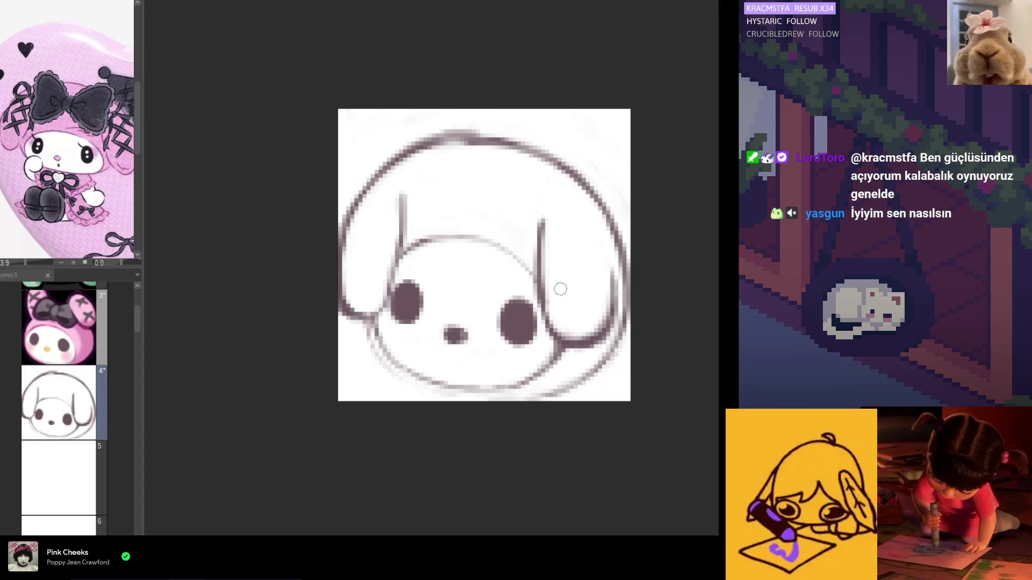
# Undo the right ear and head-edge strokes, then mirror the canvas to check proportions.
pyautogui.hotkey('ctrl', 'z')
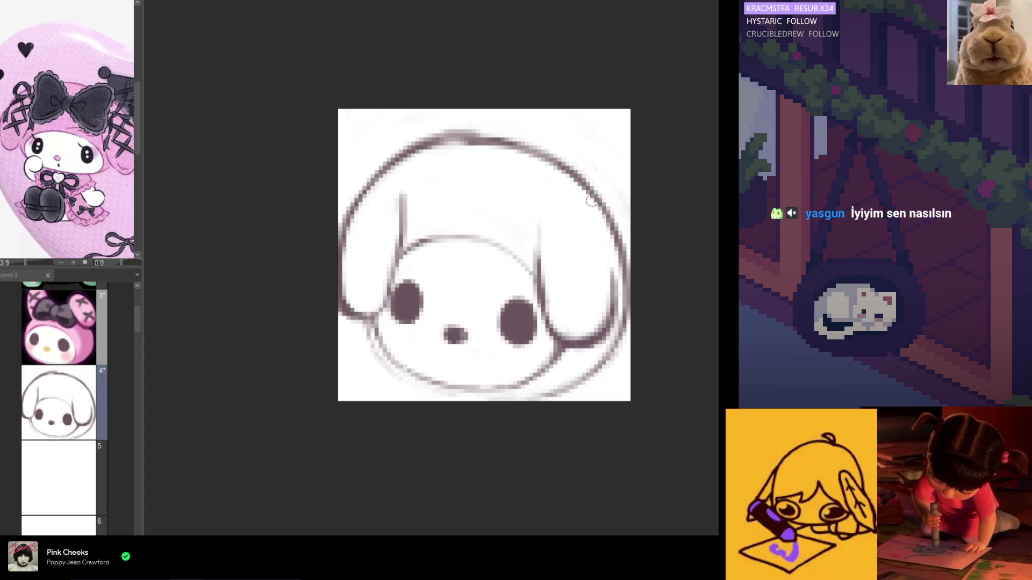
pyautogui.hotkey('ctrl', 'z')
pyautogui.moveTo(579, 170); pyautogui.dragTo(624, 257)
pyautogui.hotkey('ctrl', 'z')
pyautogui.press('h')
pyautogui.press('h')
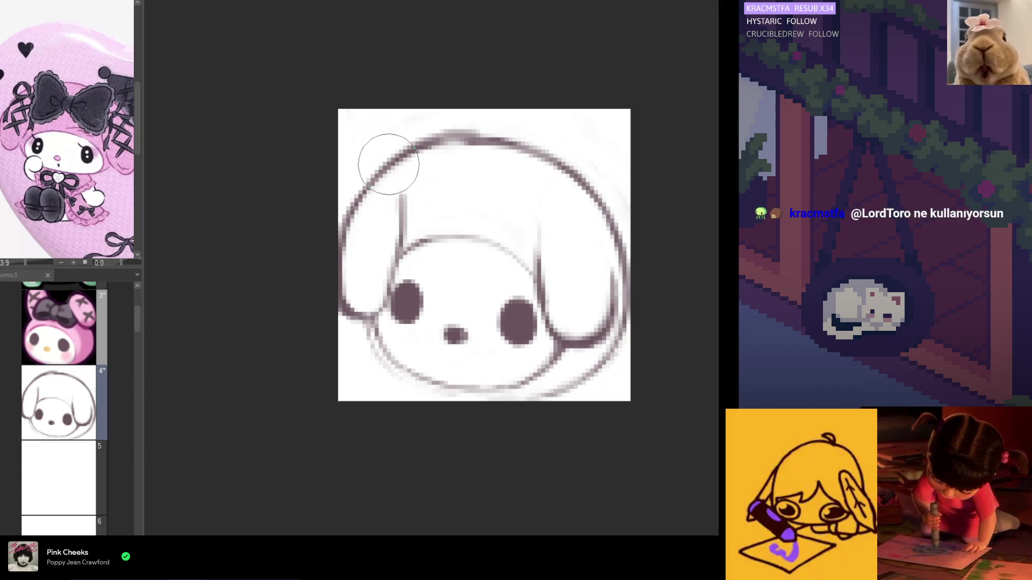
# Compare with the pink My Melody frame, then revert frame 4 to the My Melody line drawing.
pyautogui.click(83, 328)
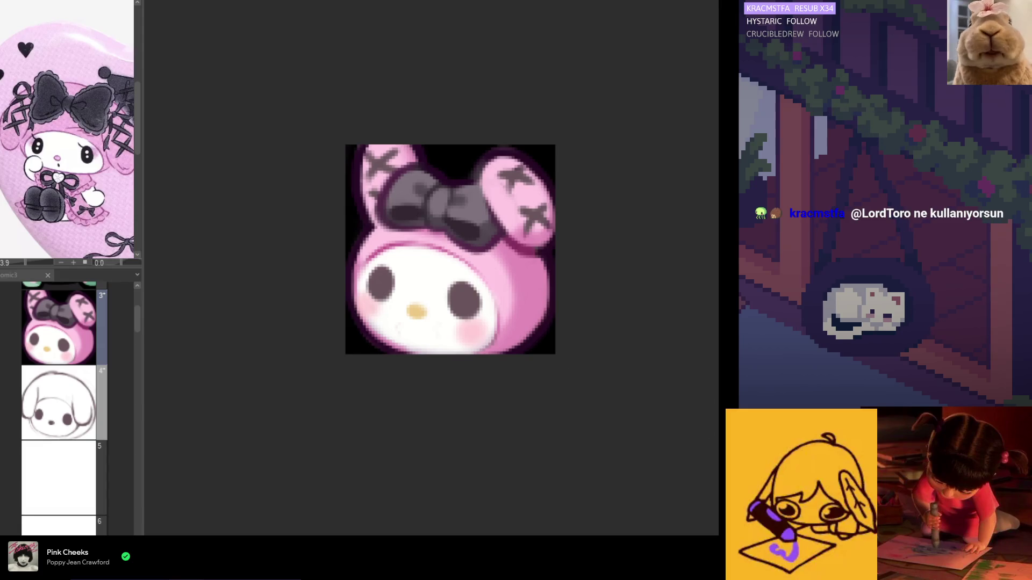
pyautogui.click(68, 380)
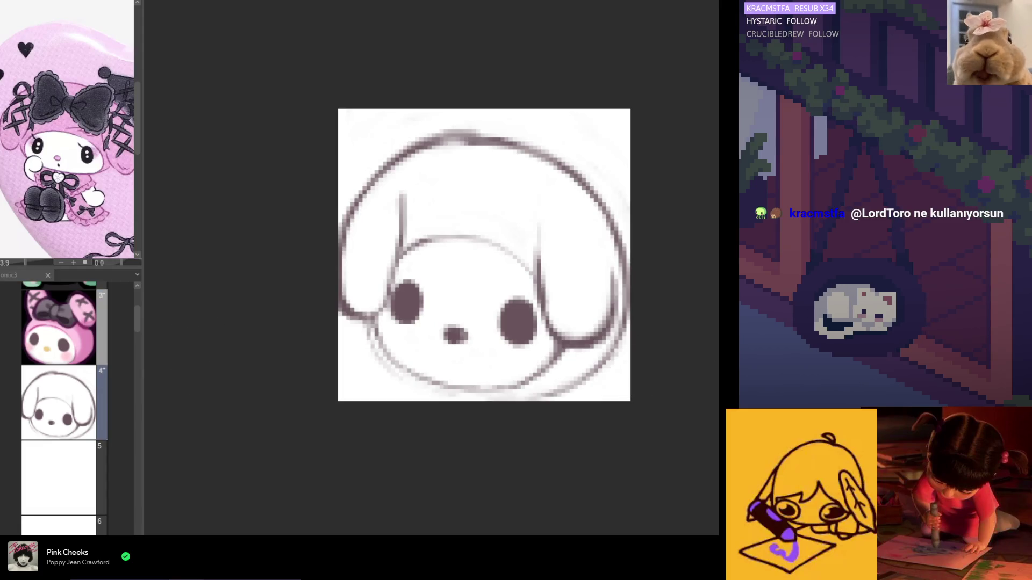
pyautogui.hotkey('ctrl', 'z')
pyautogui.hotkey('ctrl', 'z')
pyautogui.hotkey('ctrl', 'z')
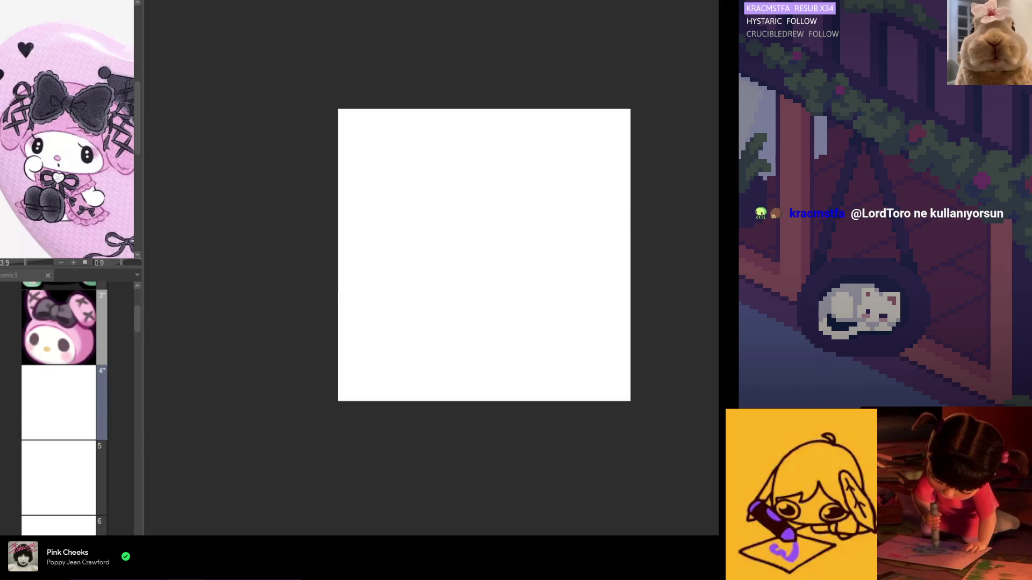
pyautogui.hotkey('ctrl', 'y')
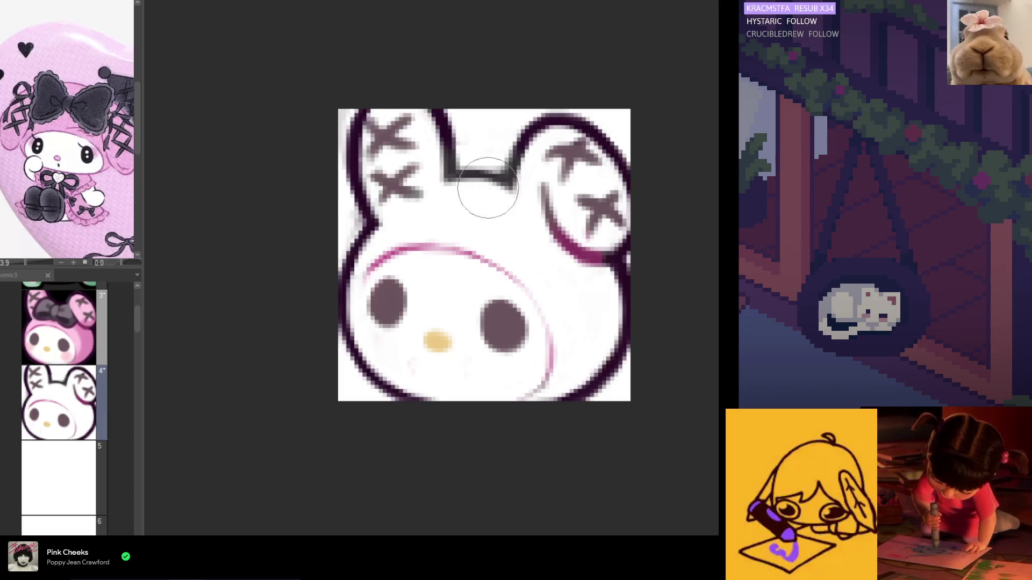
# Try erasing the left ear and its X marks, then recolour all lines mauve with a larger brush.
pyautogui.moveTo(435, 121)
pyautogui.mouseDown()
pyautogui.moveTo(368, 146)
pyautogui.moveTo(385, 162)
pyautogui.moveTo(357, 184)
pyautogui.moveTo(364, 194)
pyautogui.moveTo(417, 157)
pyautogui.moveTo(429, 179)
pyautogui.moveTo(604, 143)
pyautogui.moveTo(561, 177)
pyautogui.moveTo(560, 231)
pyautogui.moveTo(587, 211)
pyautogui.moveTo(628, 226)
pyautogui.moveTo(588, 173)
pyautogui.moveTo(587, 246)
pyautogui.moveTo(511, 224)
pyautogui.moveTo(386, 156)
pyautogui.moveTo(391, 138)
pyautogui.moveTo(433, 143)
pyautogui.moveTo(347, 161)
pyautogui.mouseUp()
pyautogui.hotkey('ctrl', 'z')
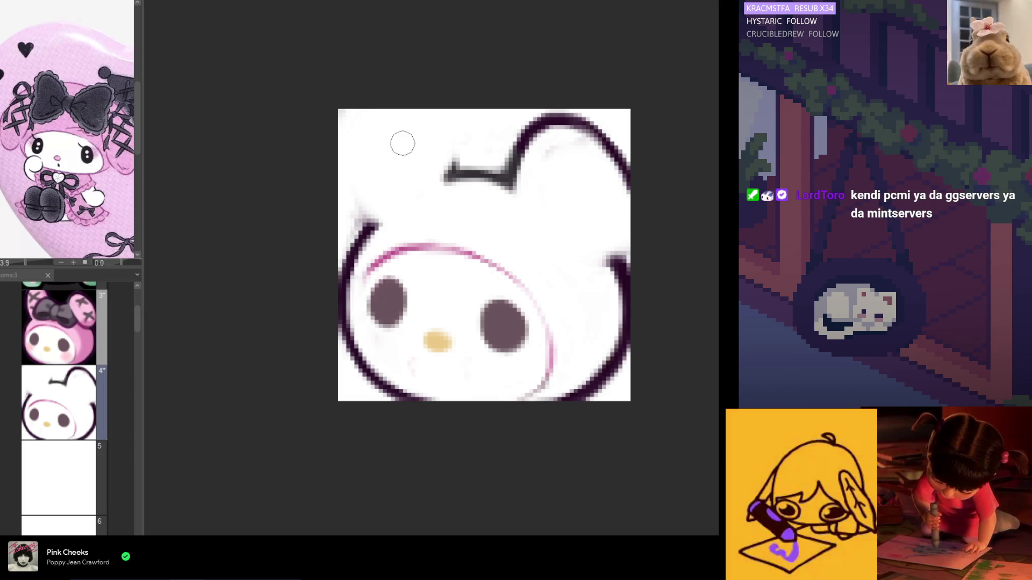
pyautogui.press('e')
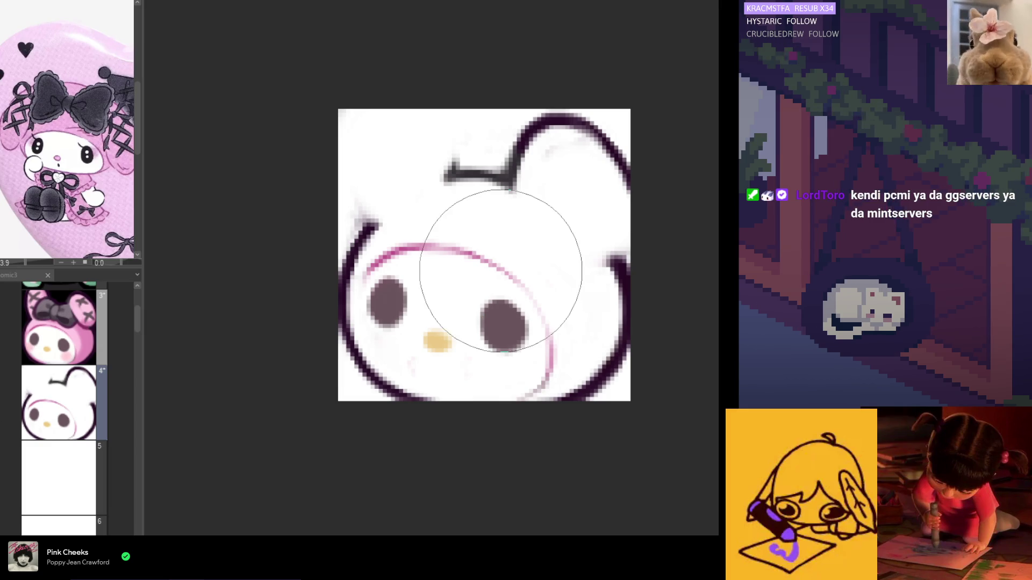
pyautogui.moveTo(649, 265)
pyautogui.mouseDown()
pyautogui.moveTo(406, 426)
pyautogui.moveTo(617, 184)
pyautogui.mouseUp()
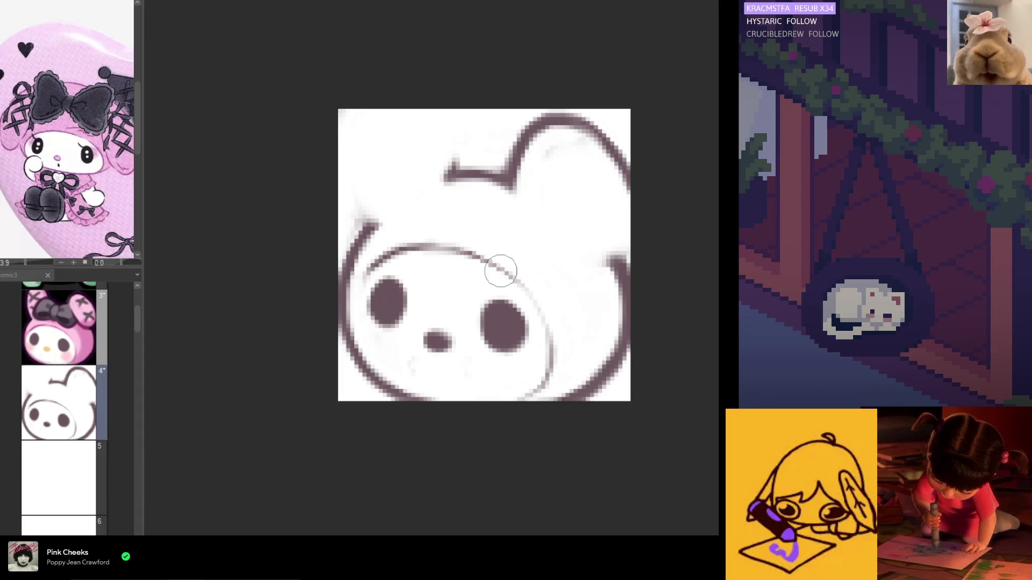
# Thicken the mauve head outline along the upper-left and right edges.
pyautogui.moveTo(413, 160)
pyautogui.mouseDown()
pyautogui.moveTo(346, 253)
pyautogui.moveTo(361, 299)
pyautogui.mouseUp()
pyautogui.moveTo(622, 292)
pyautogui.mouseDown()
pyautogui.moveTo(618, 306)
pyautogui.moveTo(606, 260)
pyautogui.moveTo(617, 310)
pyautogui.moveTo(617, 281)
pyautogui.mouseUp()
pyautogui.moveTo(633, 321)
pyautogui.mouseDown()
pyautogui.moveTo(618, 242)
pyautogui.moveTo(629, 353)
pyautogui.mouseUp()
pyautogui.hotkey('ctrl', 'z')
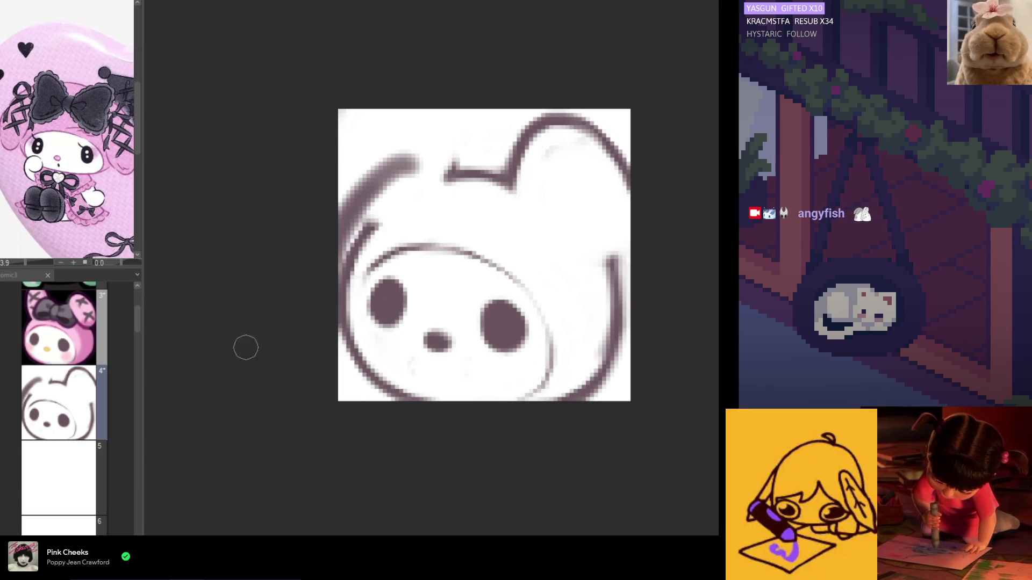
# Redraw the upper-left head edge as a thinner arc, undoing darker left-ear trial strokes.
pyautogui.hotkey('ctrl', 'z')
pyautogui.moveTo(416, 157); pyautogui.dragTo(351, 268)
pyautogui.hotkey('ctrl', 'z')
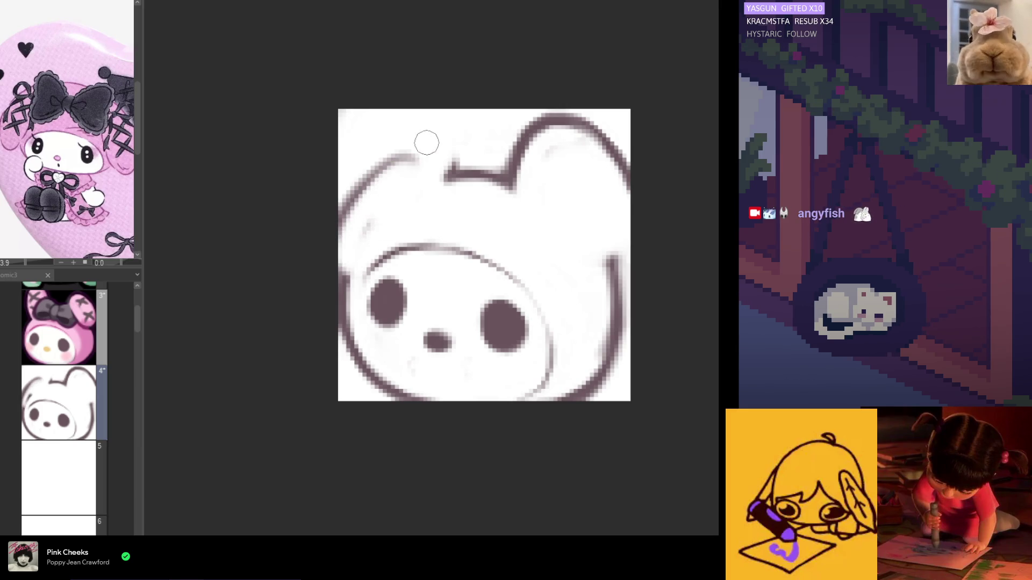
pyautogui.moveTo(338, 304)
pyautogui.mouseDown()
pyautogui.moveTo(338, 341)
pyautogui.moveTo(355, 350)
pyautogui.mouseUp()
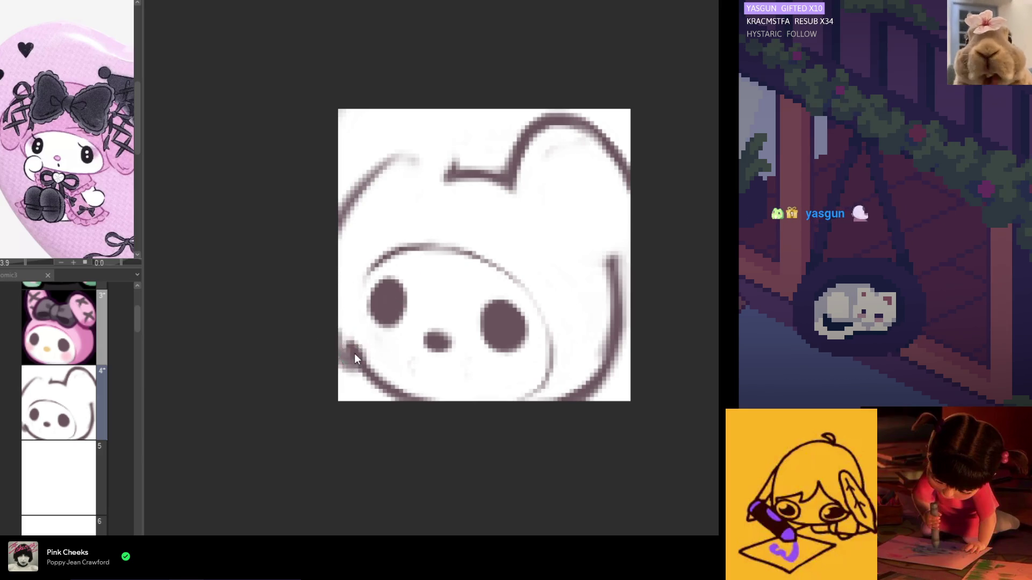
pyautogui.hotkey('ctrl', 'z')
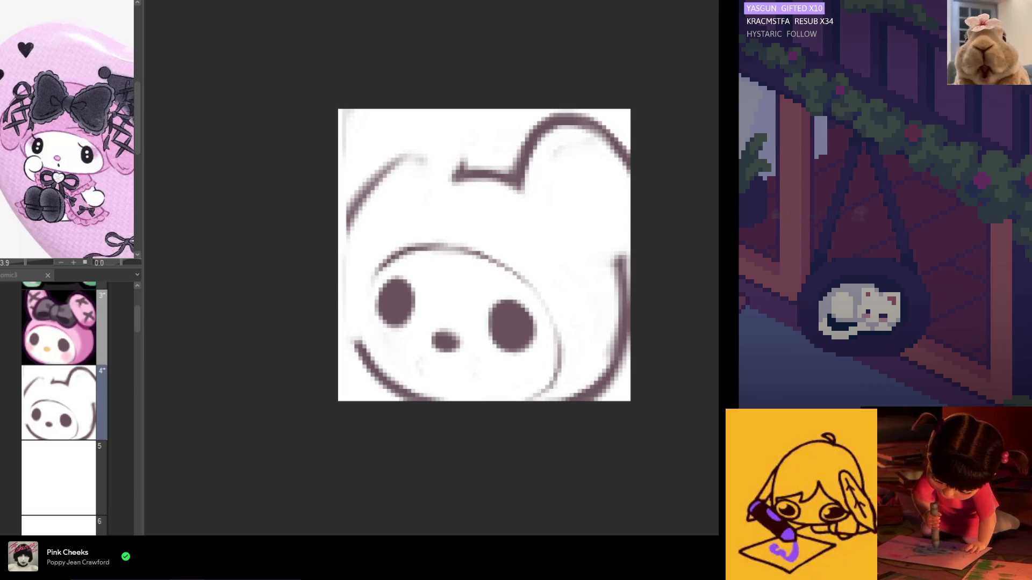
pyautogui.hotkey('ctrl', 'z')
pyautogui.moveTo(454, 172)
pyautogui.mouseDown()
pyautogui.moveTo(355, 207)
pyautogui.moveTo(382, 158)
pyautogui.moveTo(350, 221)
pyautogui.mouseUp()
pyautogui.moveTo(424, 153)
pyautogui.mouseDown()
pyautogui.moveTo(341, 278)
pyautogui.moveTo(358, 258)
pyautogui.moveTo(352, 355)
pyautogui.mouseUp()
pyautogui.hotkey('ctrl', 'z')
pyautogui.hotkey('ctrl', 'z')
pyautogui.hotkey('ctrl', 'z')
# Sketch the hood edge down the face's left side and erase the smudge at the left edge.
pyautogui.moveTo(387, 236)
pyautogui.mouseDown()
pyautogui.moveTo(360, 331)
pyautogui.moveTo(344, 297)
pyautogui.moveTo(349, 371)
pyautogui.moveTo(354, 336)
pyautogui.mouseUp()
pyautogui.moveTo(351, 307)
pyautogui.mouseDown()
pyautogui.moveTo(339, 322)
pyautogui.moveTo(334, 302)
pyautogui.moveTo(365, 333)
pyautogui.moveTo(365, 301)
pyautogui.moveTo(390, 274)
pyautogui.moveTo(375, 331)
pyautogui.mouseUp()
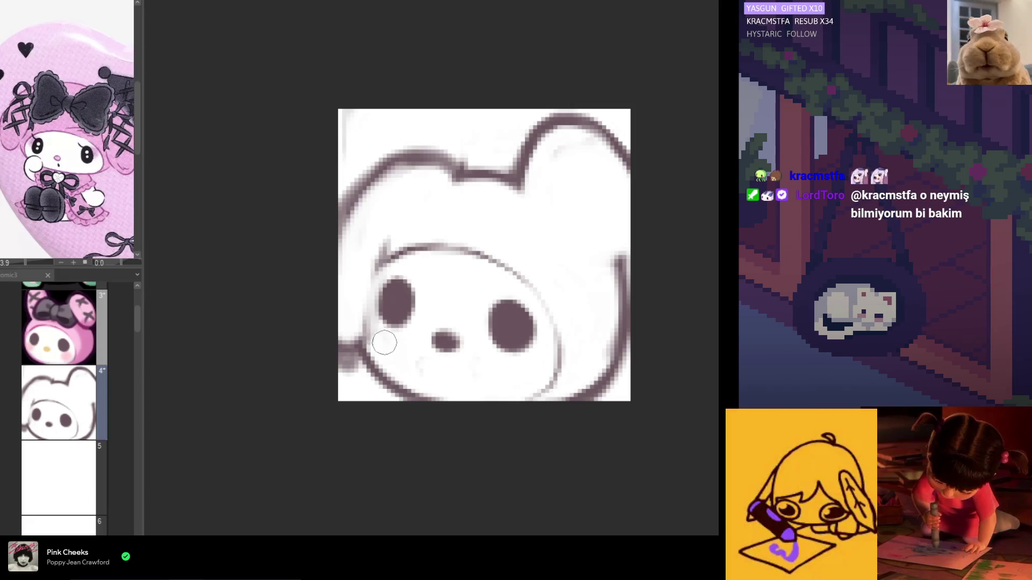
pyautogui.moveTo(382, 262)
pyautogui.mouseDown()
pyautogui.moveTo(366, 317)
pyautogui.moveTo(396, 214)
pyautogui.moveTo(376, 267)
pyautogui.moveTo(387, 212)
pyautogui.mouseUp()
pyautogui.hotkey('ctrl', 'z')
pyautogui.hotkey('ctrl', 'z')
pyautogui.hotkey('ctrl', 'z')
pyautogui.moveTo(350, 288); pyautogui.dragTo(400, 215)
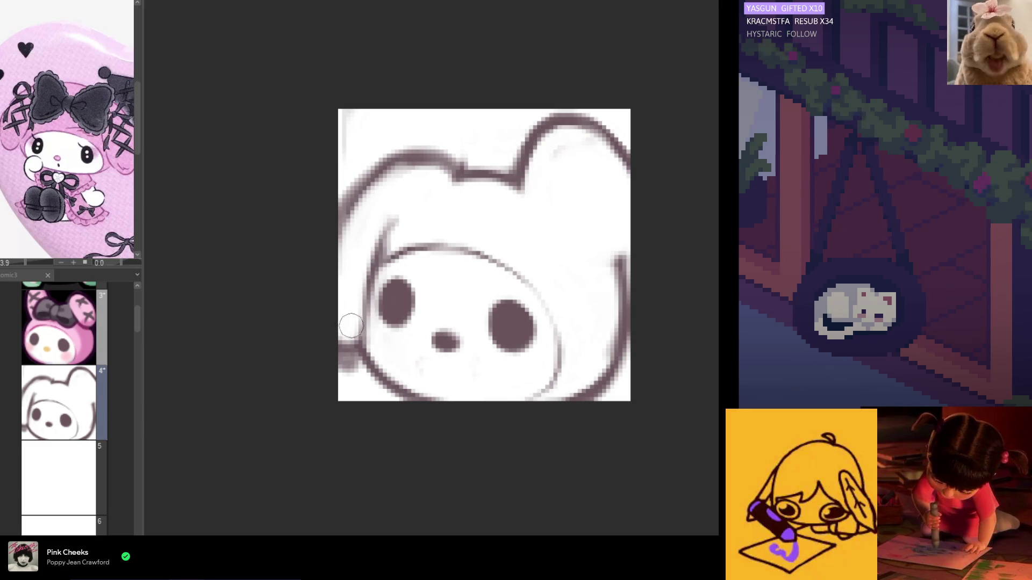
pyautogui.moveTo(341, 332); pyautogui.dragTo(344, 360)
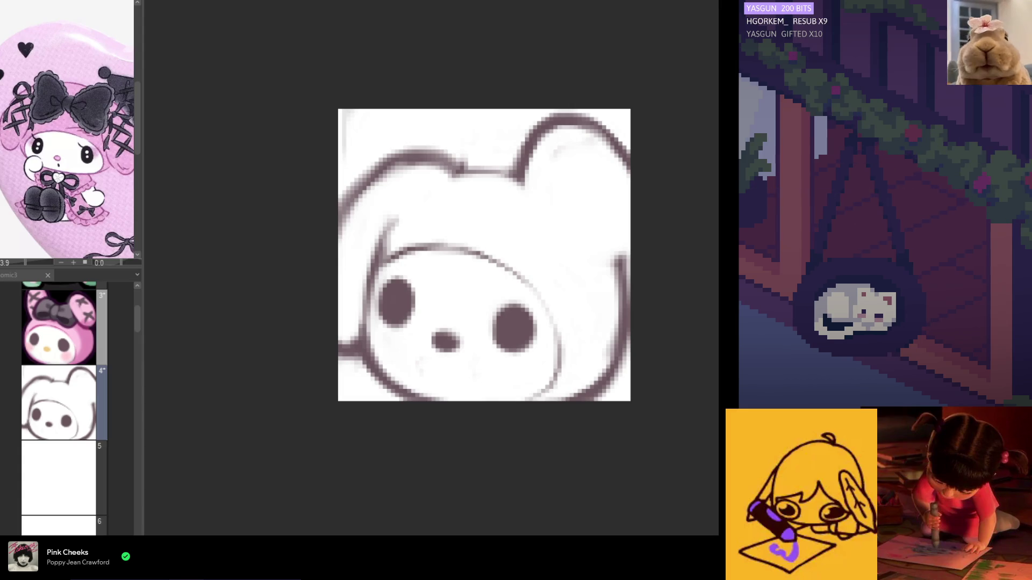
# Redraw the right cheek stroke, removing the extra lines and bottom curl.
pyautogui.scroll(-4, 466, 360)
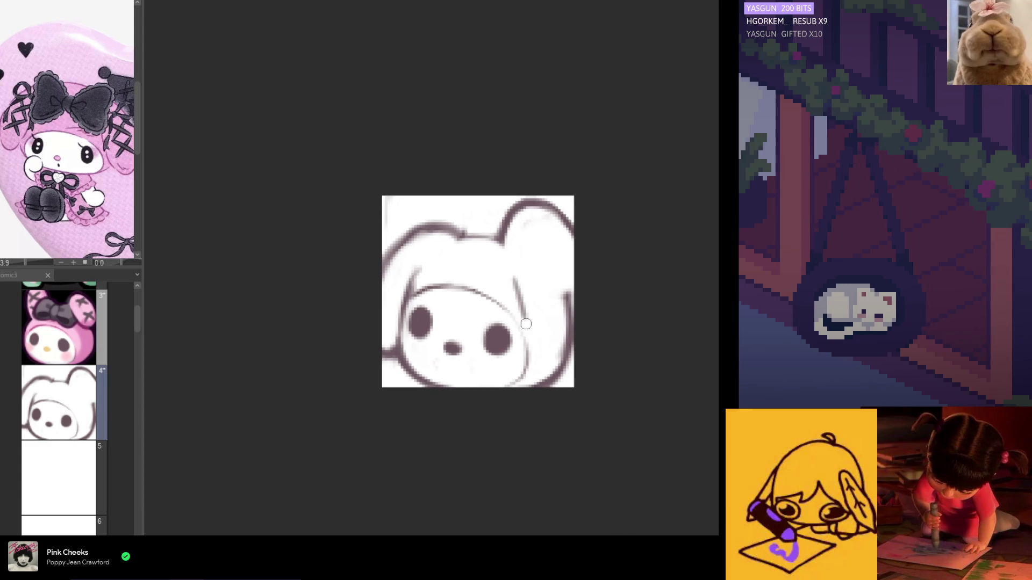
pyautogui.moveTo(516, 296)
pyautogui.mouseDown()
pyautogui.moveTo(518, 352)
pyautogui.moveTo(553, 368)
pyautogui.mouseUp()
pyautogui.hotkey('ctrl', 'z')
pyautogui.hotkey('ctrl', 'z')
pyautogui.moveTo(517, 301)
pyautogui.mouseDown()
pyautogui.moveTo(520, 349)
pyautogui.moveTo(556, 371)
pyautogui.moveTo(532, 371)
pyautogui.moveTo(567, 347)
pyautogui.mouseUp()
pyautogui.hotkey('ctrl', 'z')
pyautogui.hotkey('ctrl', 'z')
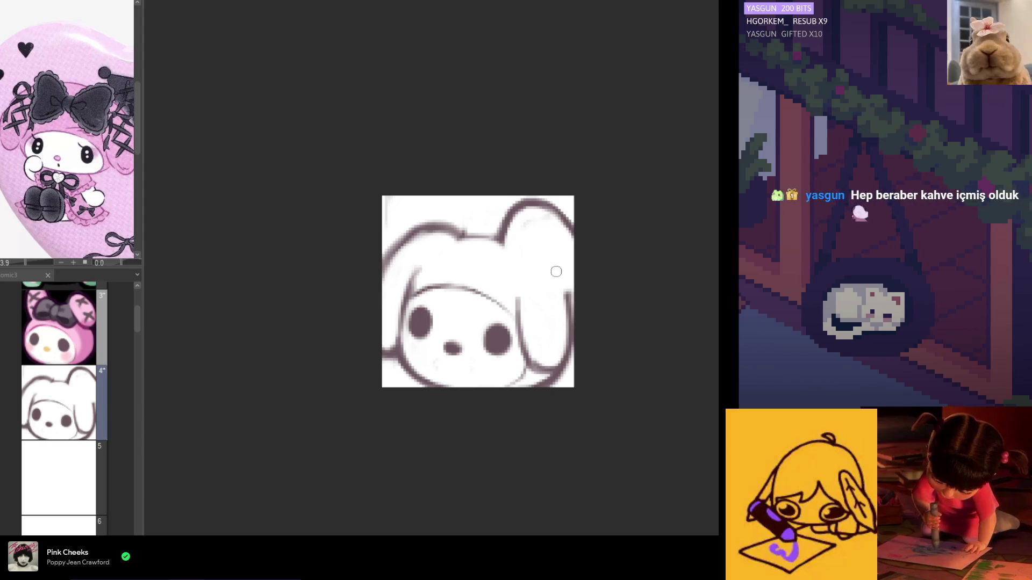
# Redraw the left cheek outline darker on the mirrored canvas and erase the right ear's stray inner lines.
pyautogui.press('h')
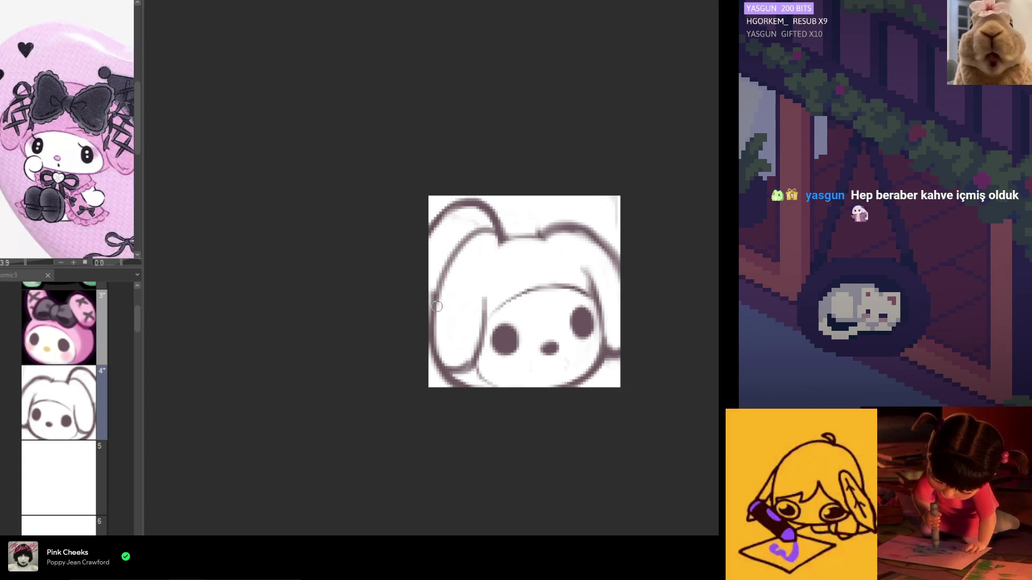
pyautogui.moveTo(502, 236); pyautogui.dragTo(480, 286)
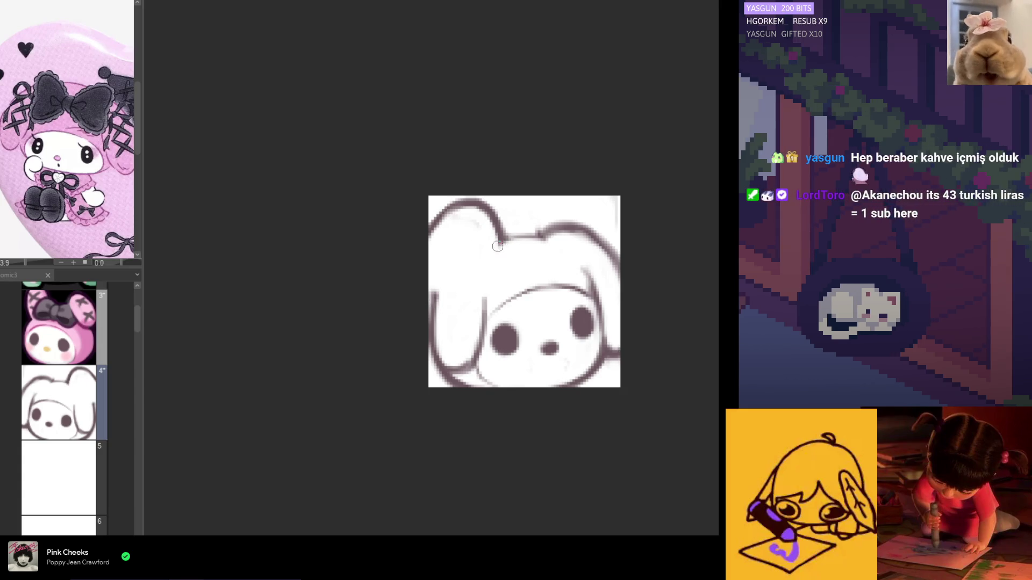
pyautogui.moveTo(479, 241)
pyautogui.mouseDown()
pyautogui.moveTo(435, 298)
pyautogui.moveTo(462, 250)
pyautogui.moveTo(457, 322)
pyautogui.mouseUp()
pyautogui.press('h')
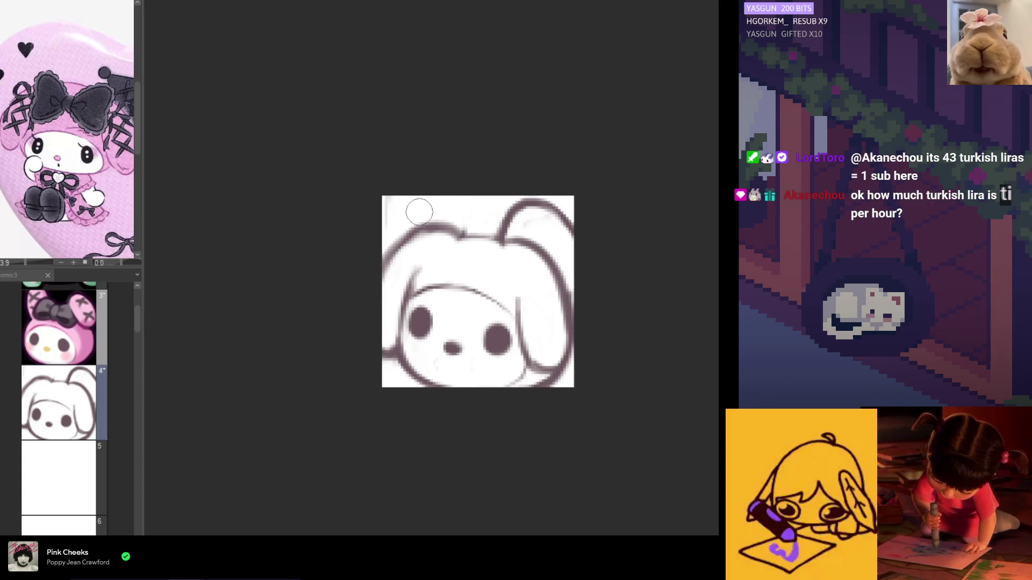
pyautogui.moveTo(518, 203)
pyautogui.mouseDown()
pyautogui.moveTo(509, 225)
pyautogui.moveTo(590, 244)
pyautogui.mouseUp()
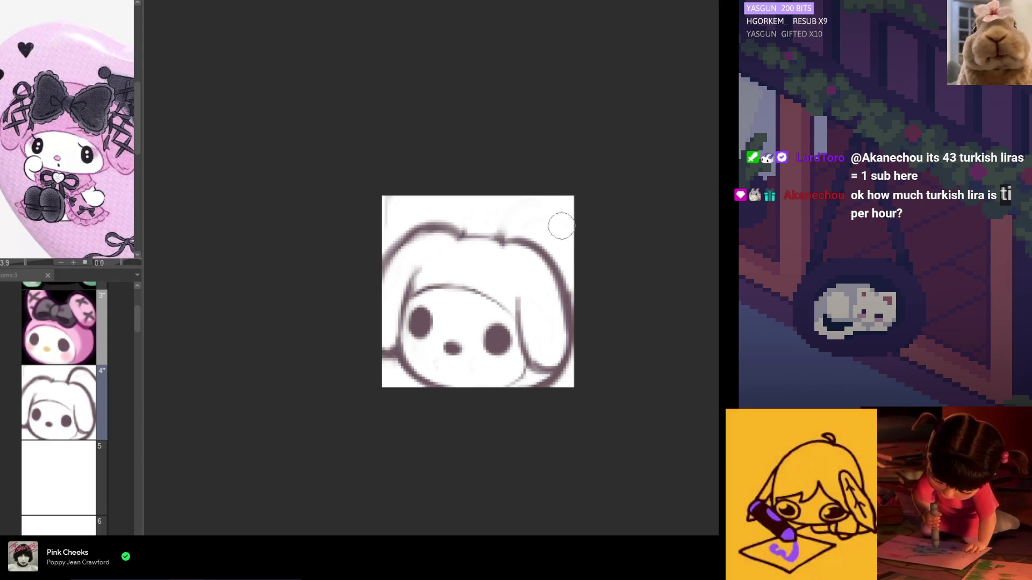
pyautogui.moveTo(518, 274)
pyautogui.mouseDown()
pyautogui.moveTo(534, 258)
pyautogui.moveTo(554, 309)
pyautogui.mouseUp()
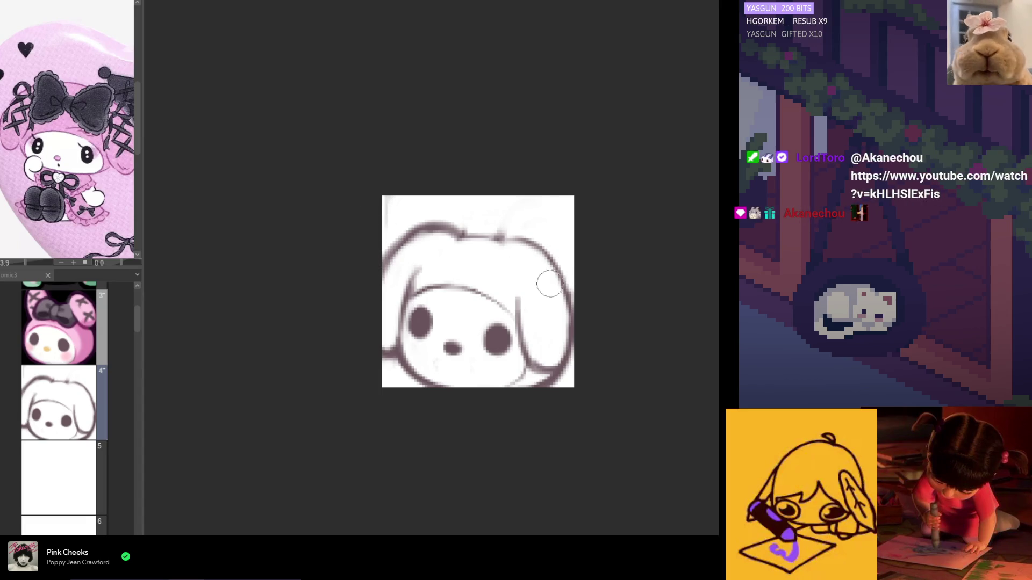
pyautogui.press('h')
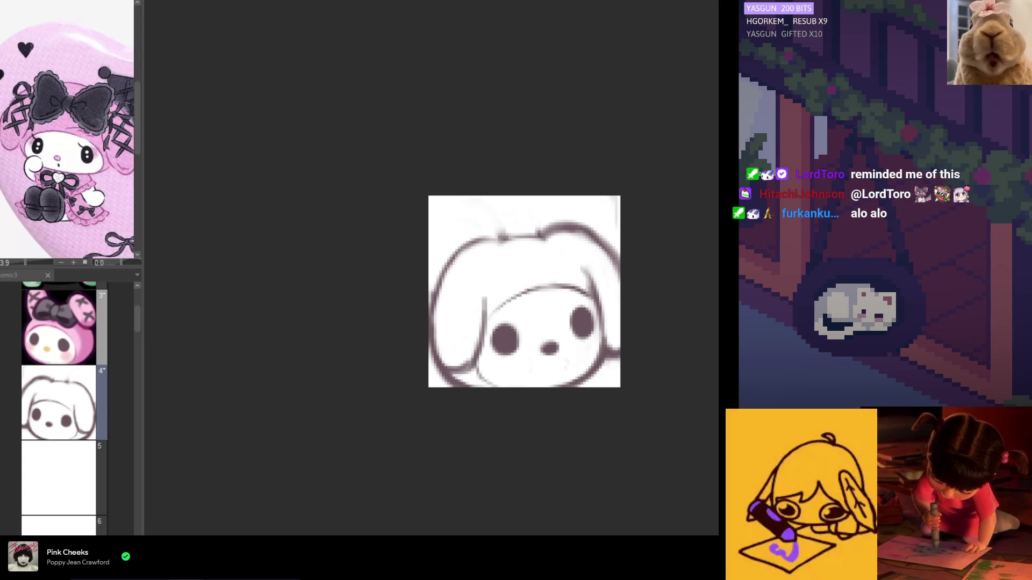
# With the view flipped, redraw the head's top outline, then darken the right ear's inner edge.
pyautogui.moveTo(467, 269); pyautogui.dragTo(421, 269)
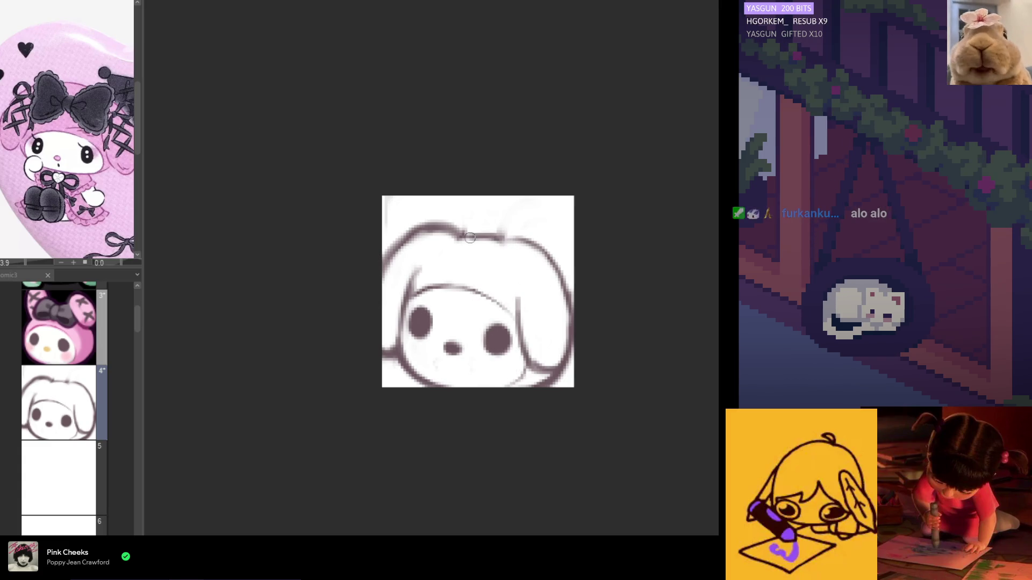
pyautogui.press('h')
pyautogui.moveTo(532, 239); pyautogui.dragTo(546, 237)
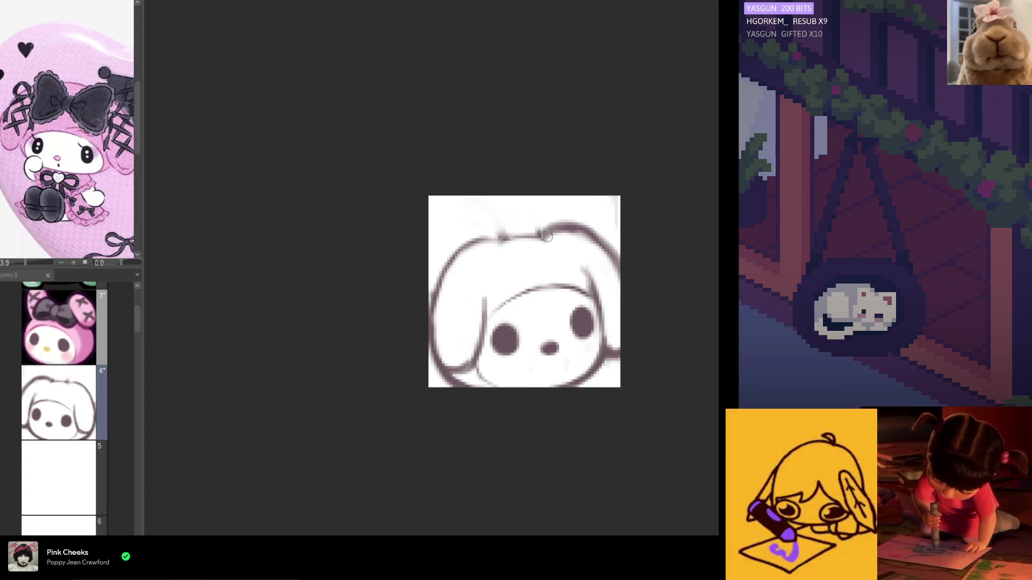
pyautogui.moveTo(488, 253); pyautogui.dragTo(528, 245)
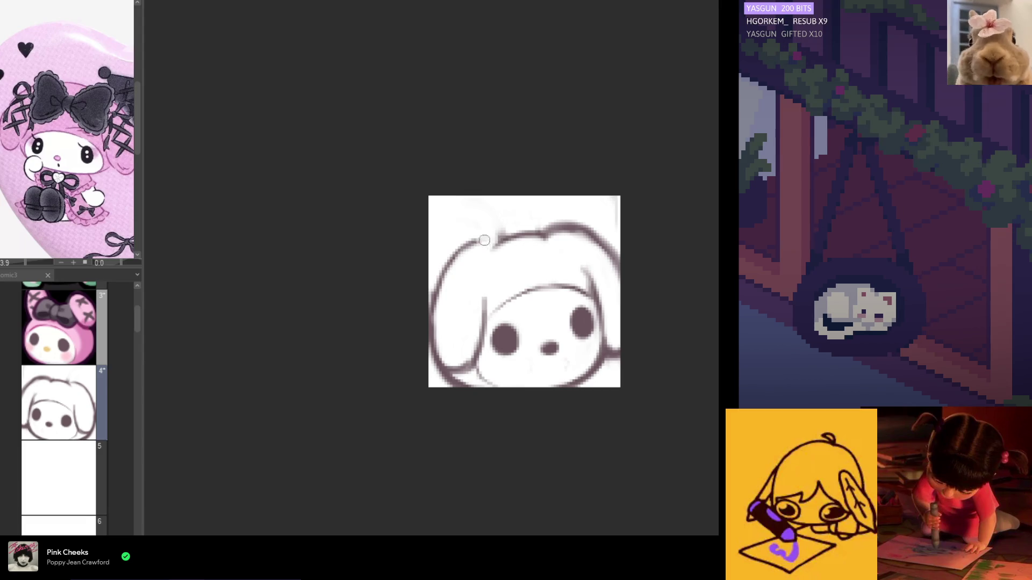
pyautogui.moveTo(490, 246)
pyautogui.mouseDown()
pyautogui.moveTo(439, 269)
pyautogui.moveTo(532, 237)
pyautogui.mouseUp()
pyautogui.hotkey('ctrl', 'z')
pyautogui.hotkey('ctrl', 'z')
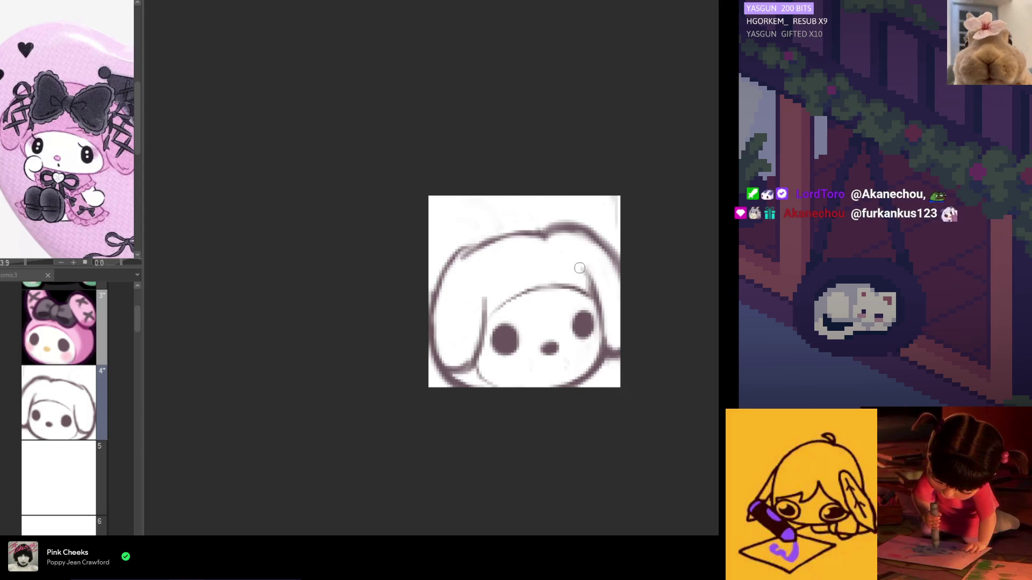
pyautogui.moveTo(596, 283)
pyautogui.mouseDown()
pyautogui.moveTo(602, 305)
pyautogui.moveTo(602, 286)
pyautogui.mouseUp()
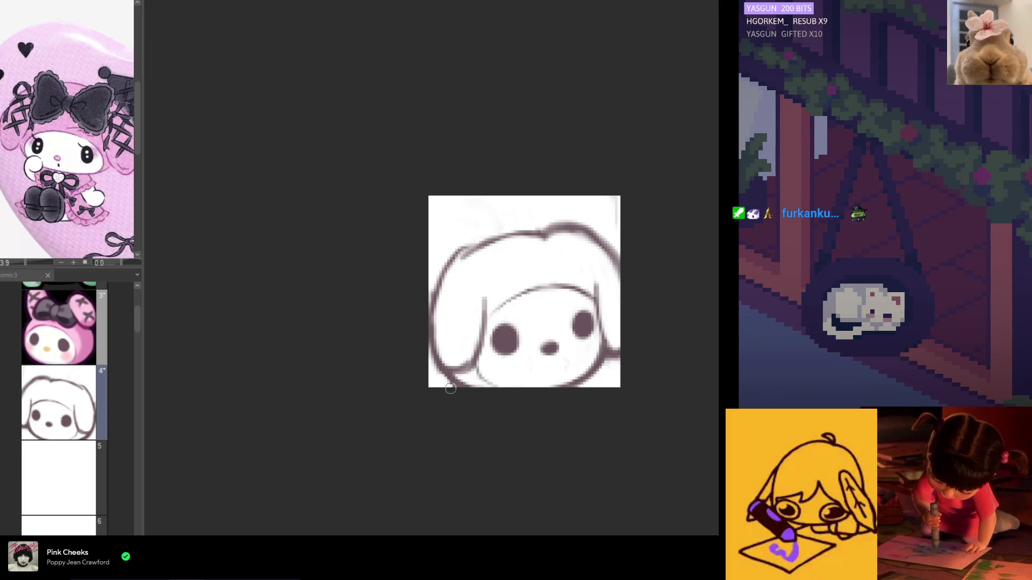
pyautogui.hscroll(2, 483, 373)
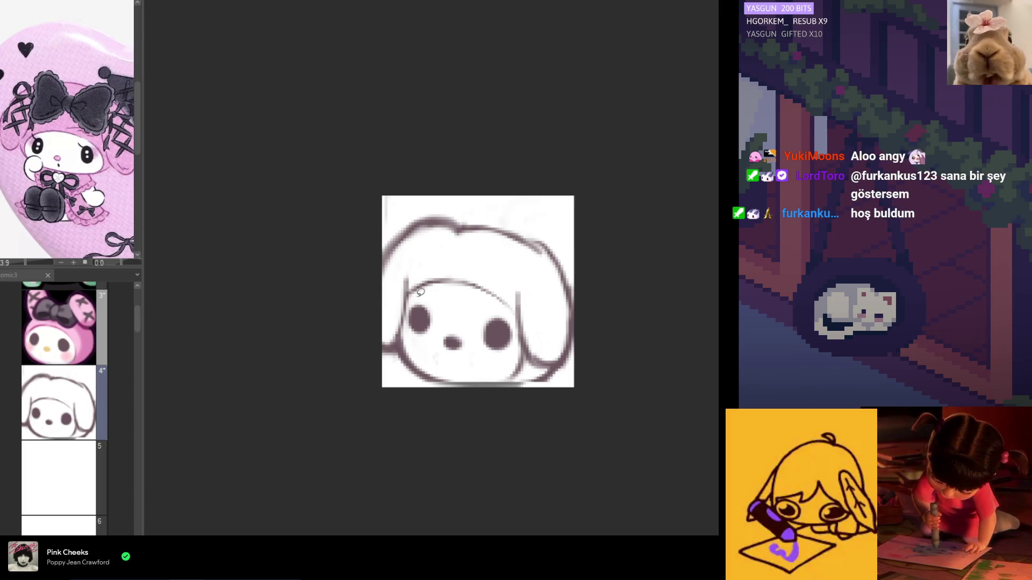
# Lasso the face and skew its right side lower with Ctrl+T, then undo to compare.
pyautogui.moveTo(503, 375)
pyautogui.mouseDown()
pyautogui.moveTo(522, 344)
pyautogui.moveTo(510, 282)
pyautogui.moveTo(454, 290)
pyautogui.moveTo(505, 373)
pyautogui.moveTo(437, 291)
pyautogui.moveTo(411, 322)
pyautogui.moveTo(484, 368)
pyautogui.moveTo(513, 366)
pyautogui.moveTo(503, 360)
pyautogui.mouseUp()
pyautogui.hotkey('ctrl', 'd')
pyautogui.click(514, 390)
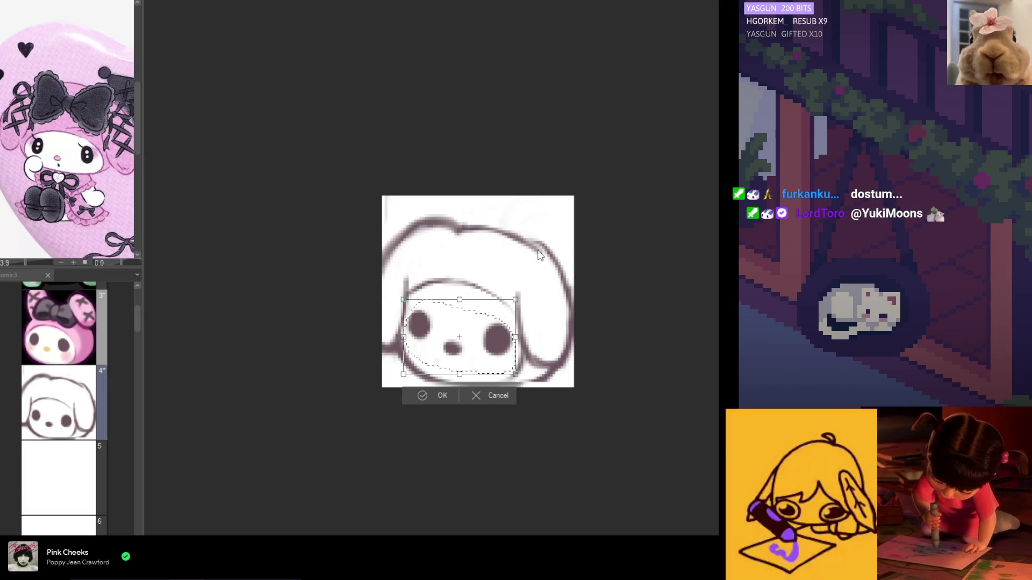
pyautogui.moveTo(509, 309); pyautogui.dragTo(506, 313)
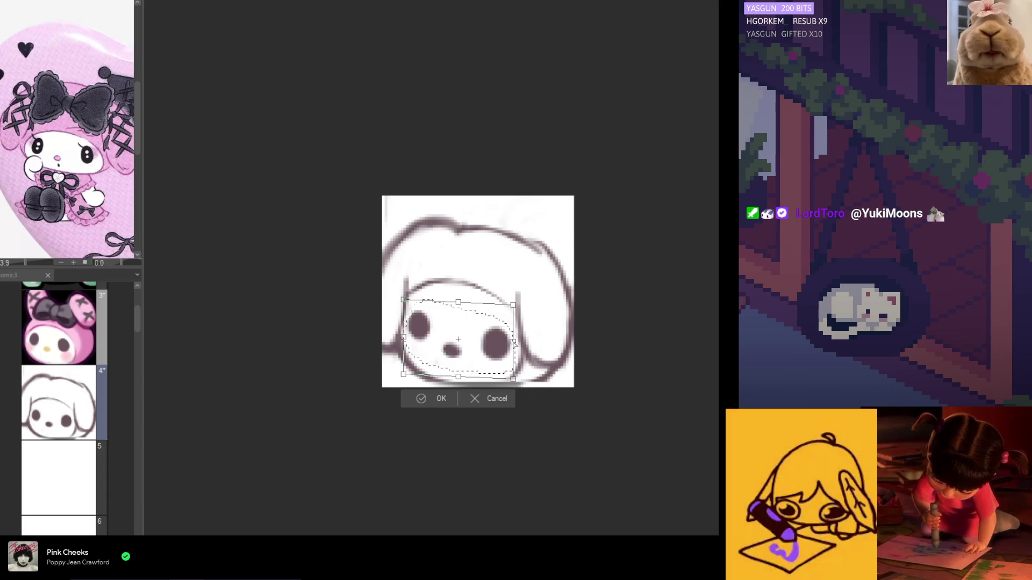
pyautogui.press('Return')
pyautogui.hotkey('ctrl', 'd')
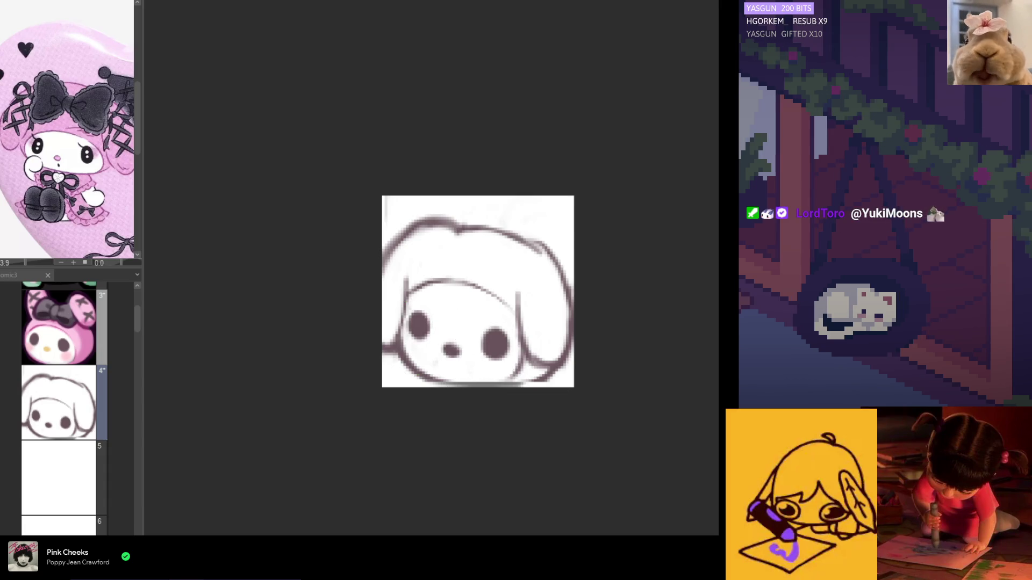
pyautogui.hotkey('ctrl', 'z')
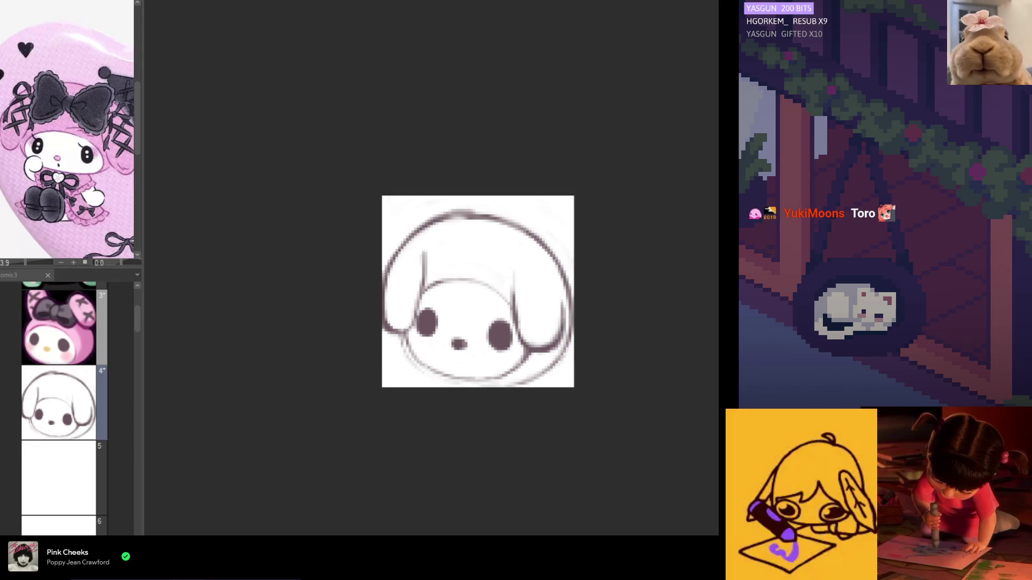
# Compare the face with and without the skew, leaving it undone, and discard a test outline stroke.
pyautogui.hotkey('ctrl', 'y')
pyautogui.hotkey('ctrl', 'z')
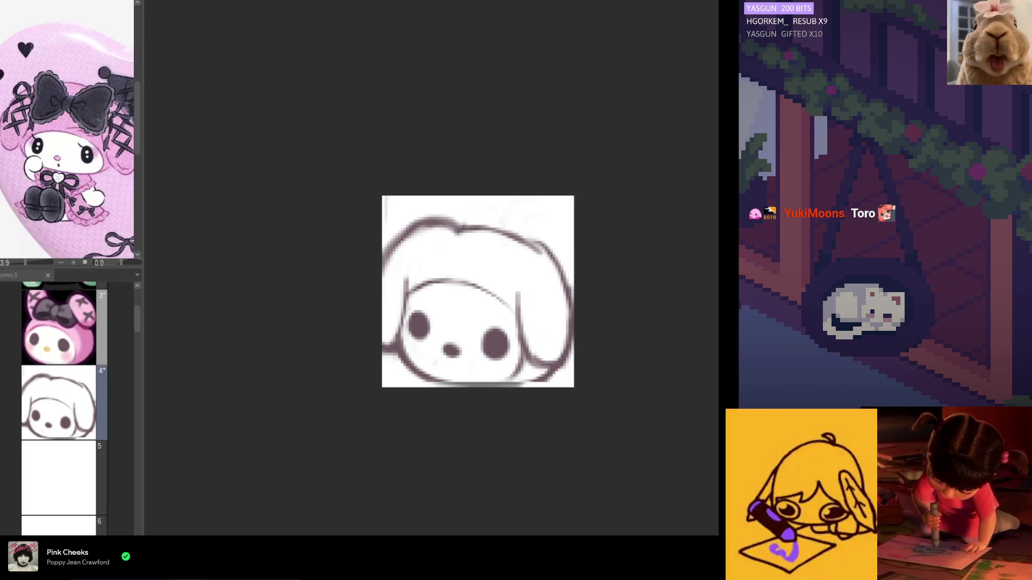
pyautogui.hotkey('ctrl', 'y')
pyautogui.hotkey('ctrl', 'z')
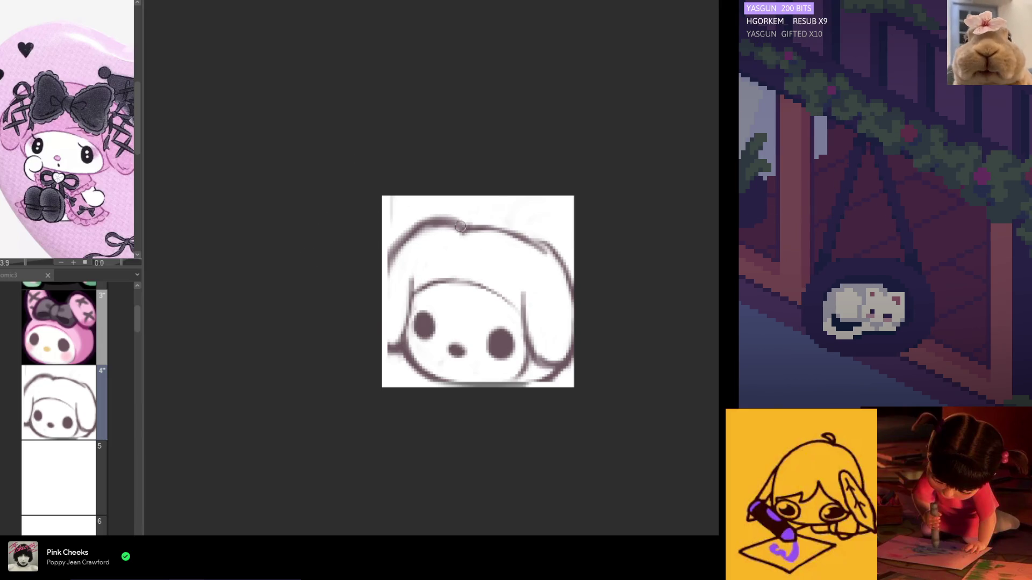
pyautogui.moveTo(439, 239)
pyautogui.mouseDown()
pyautogui.moveTo(473, 226)
pyautogui.moveTo(527, 242)
pyautogui.mouseUp()
pyautogui.hotkey('ctrl', 'z')
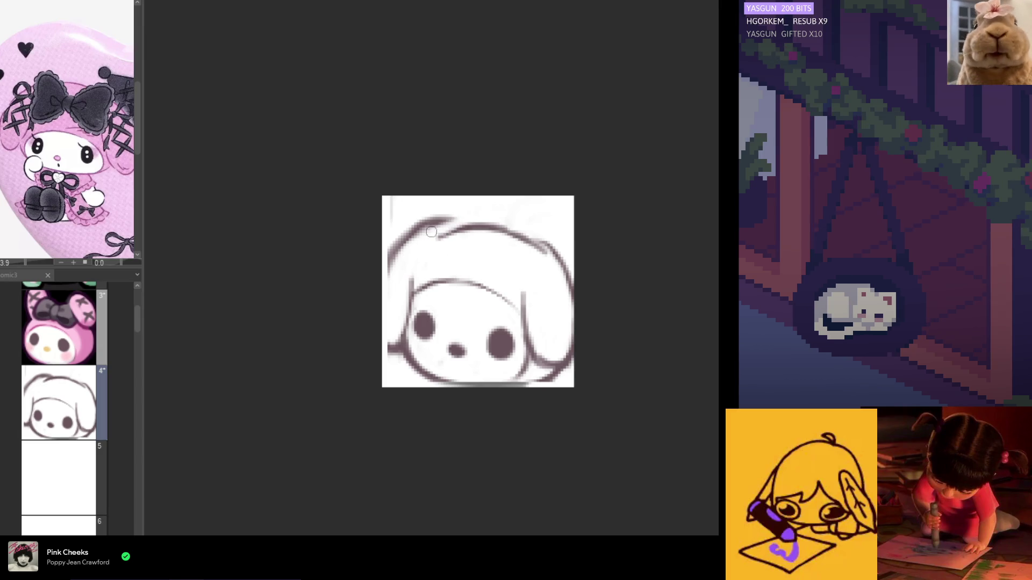
# Redraw the upper-left head outline in smoother strokes, undoing the unsatisfying attempts.
pyautogui.moveTo(433, 220)
pyautogui.mouseDown()
pyautogui.moveTo(424, 226)
pyautogui.moveTo(453, 211)
pyautogui.moveTo(454, 230)
pyautogui.moveTo(471, 228)
pyautogui.moveTo(385, 284)
pyautogui.mouseUp()
pyautogui.hotkey('ctrl', 'z')
pyautogui.moveTo(435, 238); pyautogui.dragTo(385, 291)
pyautogui.hotkey('ctrl', 'z')
pyautogui.moveTo(448, 229)
pyautogui.mouseDown()
pyautogui.moveTo(423, 232)
pyautogui.moveTo(382, 286)
pyautogui.mouseUp()
pyautogui.moveTo(417, 239); pyautogui.dragTo(384, 338)
pyautogui.hotkey('ctrl', 'z')
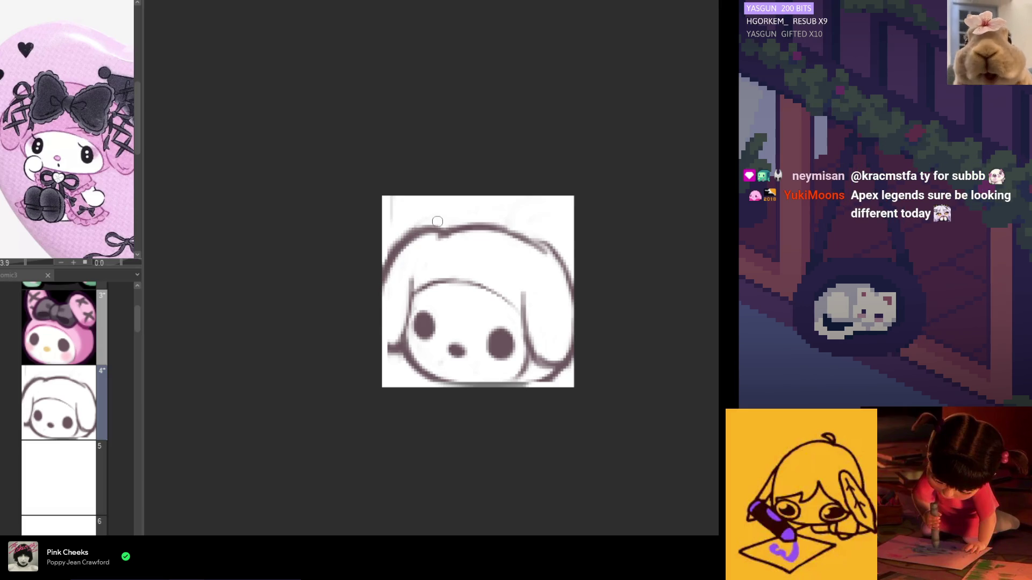
pyautogui.hotkey('ctrl', 'z')
pyautogui.moveTo(425, 228); pyautogui.dragTo(384, 290)
pyautogui.moveTo(408, 245); pyautogui.dragTo(383, 355)
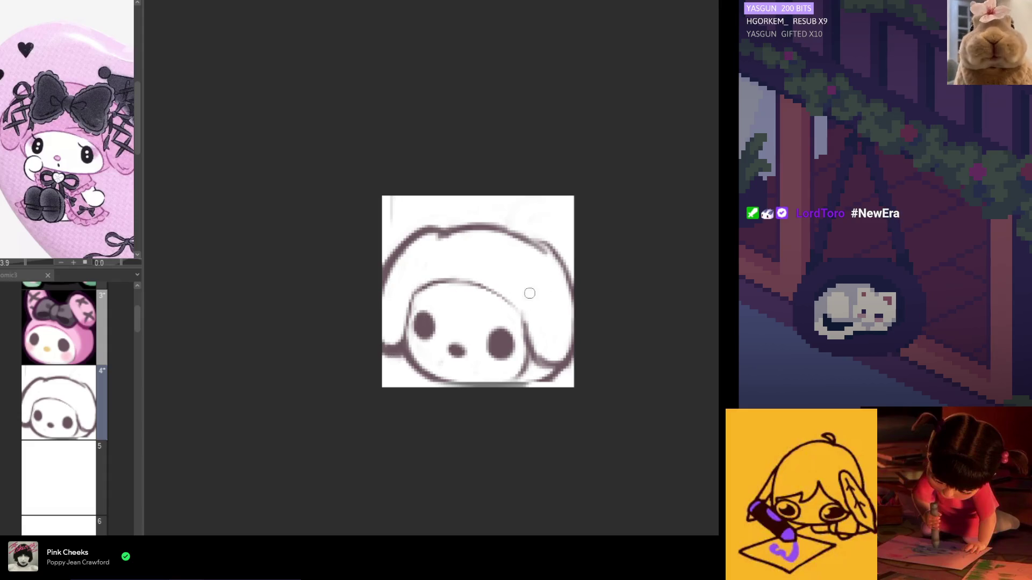
pyautogui.press('h')
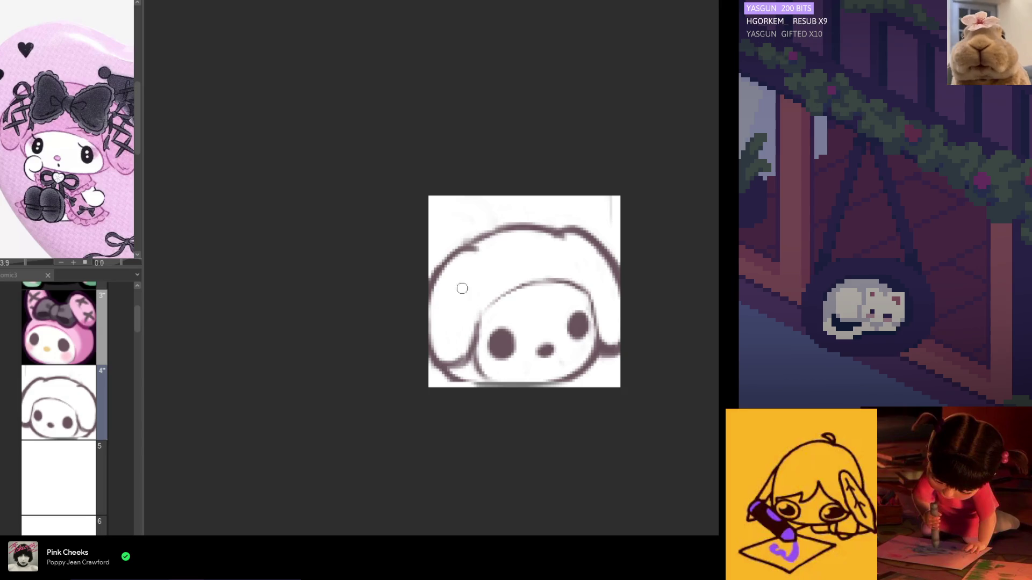
# Darken and thicken the hood's outer outline, flipping the view back and forth to check proportions.
pyautogui.moveTo(467, 249)
pyautogui.mouseDown()
pyautogui.moveTo(431, 320)
pyautogui.moveTo(445, 263)
pyautogui.moveTo(428, 327)
pyautogui.mouseUp()
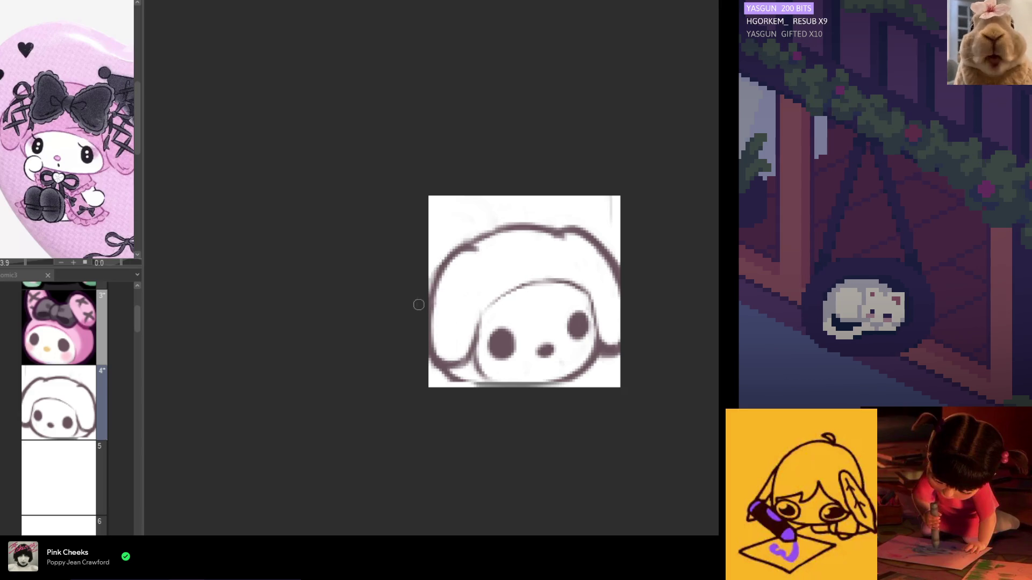
pyautogui.press('h')
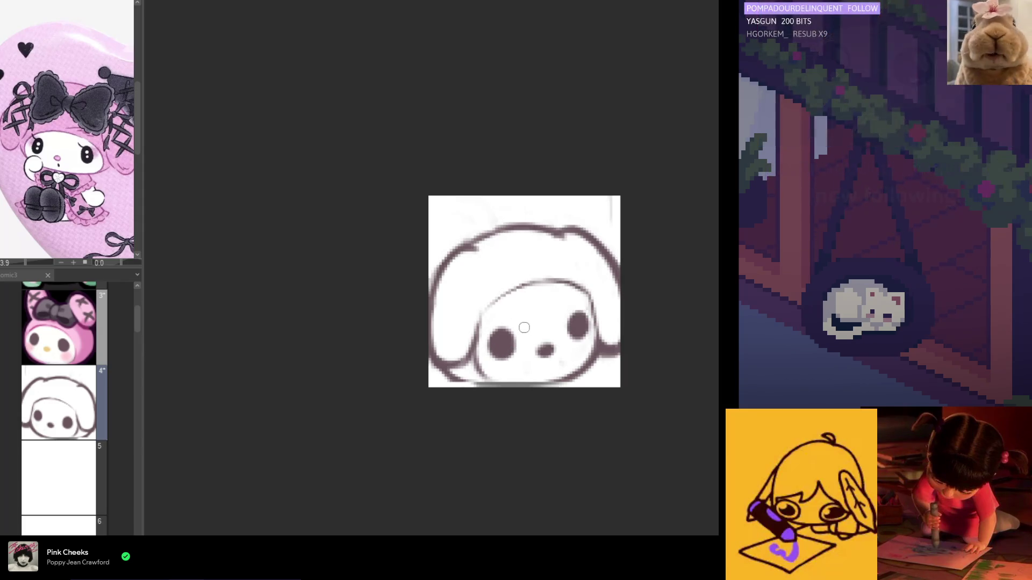
pyautogui.press('h')
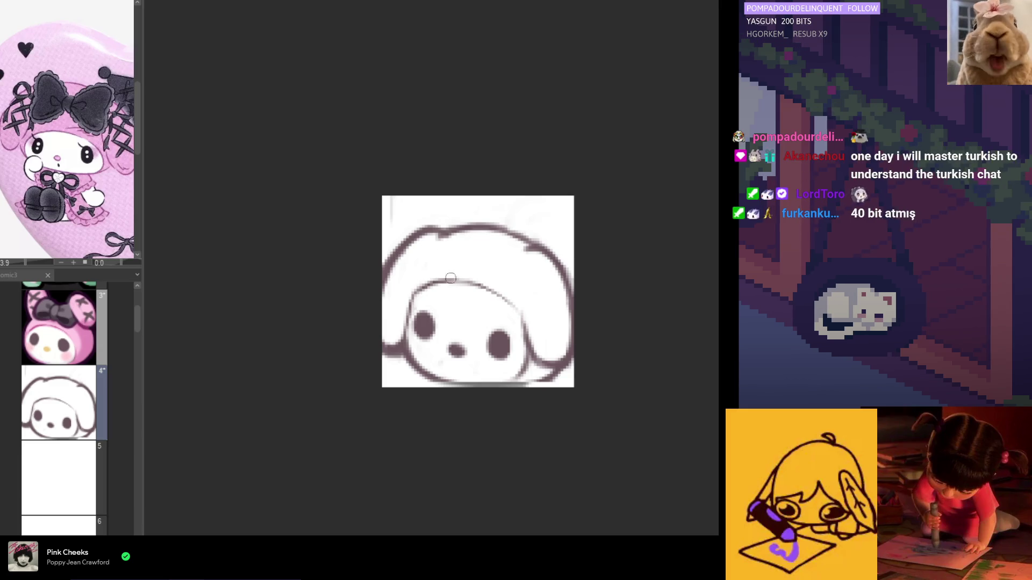
pyautogui.press('h')
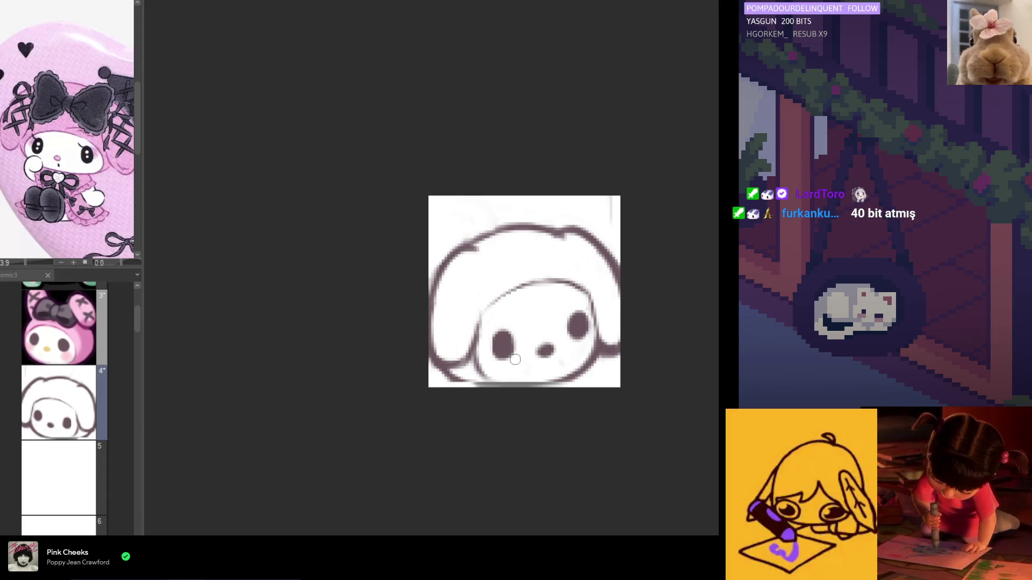
pyautogui.press('h')
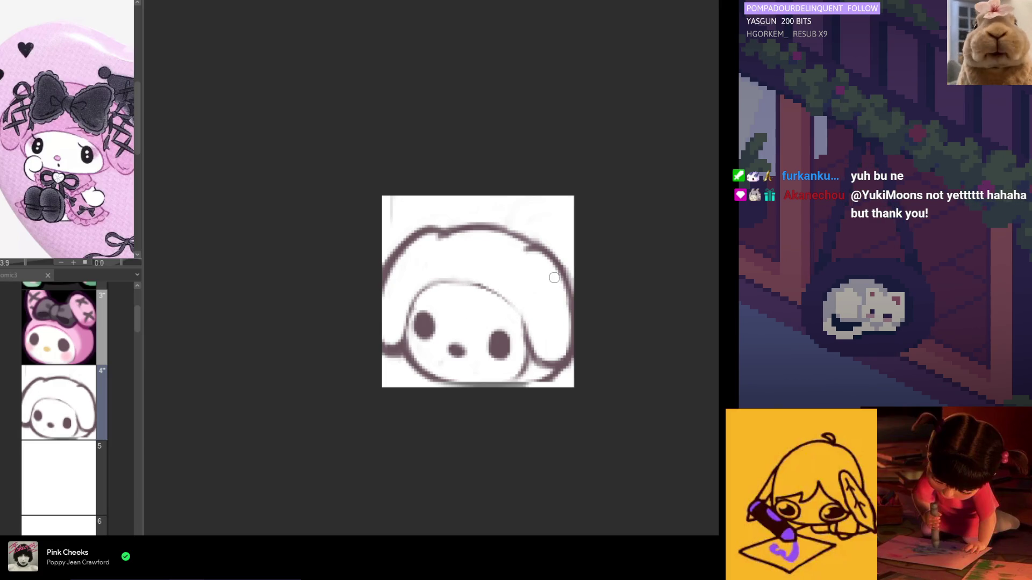
# Sample the dark line colour from the eye and try redrawing the upper inner face arc.
pyautogui.press('h')
pyautogui.keyDown('alt'); pyautogui.click(495, 344); pyautogui.keyUp('alt')
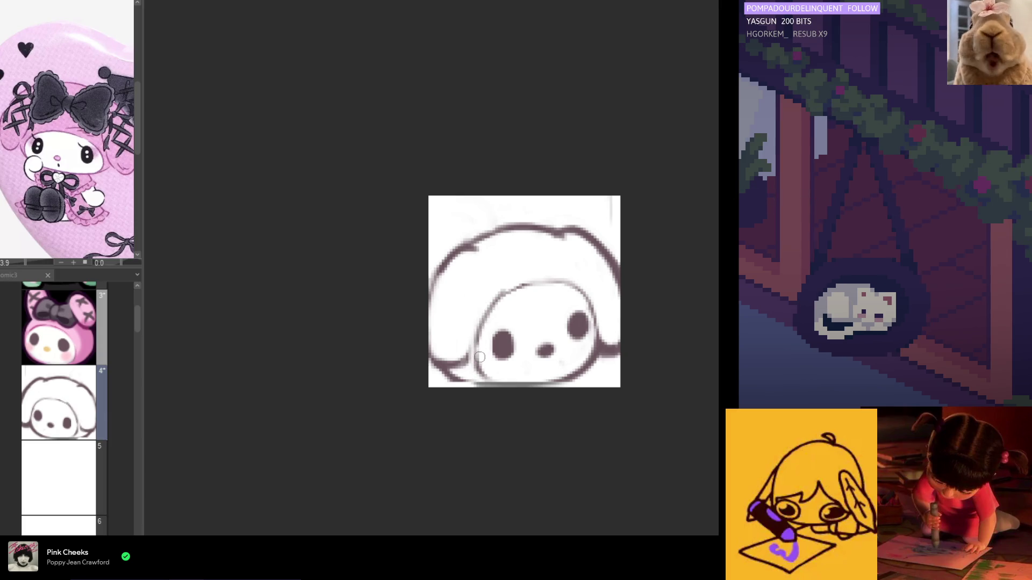
pyautogui.moveTo(502, 299); pyautogui.dragTo(481, 338)
pyautogui.hotkey('ctrl', 'z')
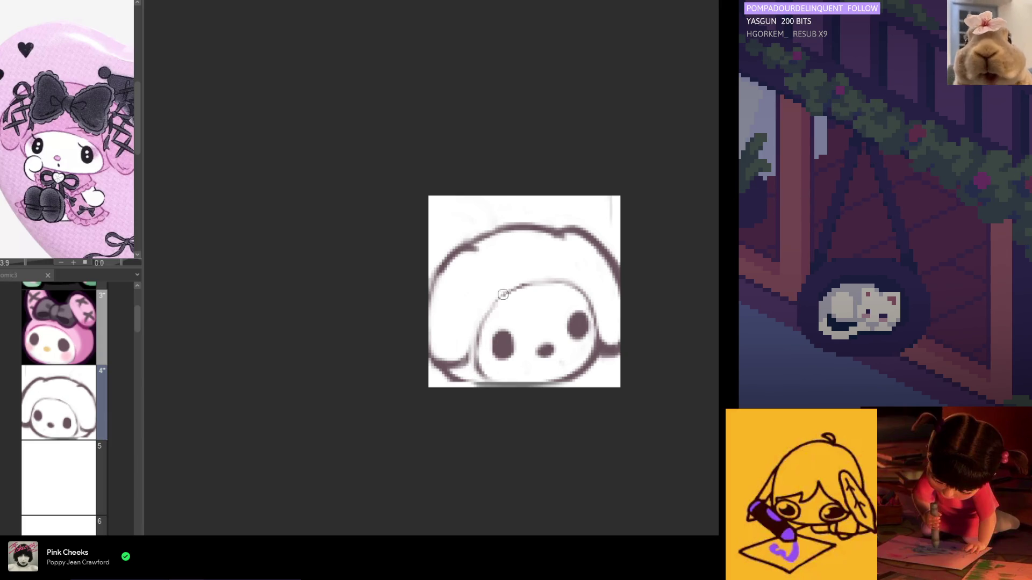
pyautogui.moveTo(518, 289); pyautogui.dragTo(494, 328)
pyautogui.hotkey('ctrl', 'z')
# Keep retrying the inner face arc stroke, undoing each unsatisfying attempt.
pyautogui.moveTo(529, 285); pyautogui.dragTo(486, 324)
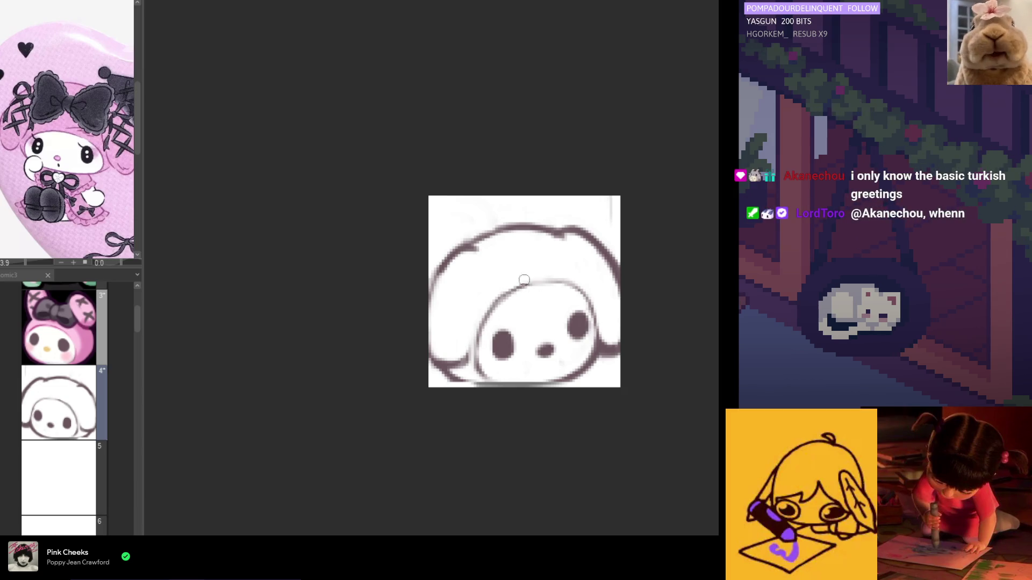
pyautogui.hotkey('ctrl', 'z')
pyautogui.moveTo(576, 281)
pyautogui.mouseDown()
pyautogui.moveTo(530, 281)
pyautogui.moveTo(411, 360)
pyautogui.mouseUp()
pyautogui.hotkey('ctrl', 'z')
pyautogui.moveTo(433, 288)
pyautogui.mouseDown()
pyautogui.moveTo(415, 309)
pyautogui.moveTo(442, 283)
pyautogui.mouseUp()
pyautogui.hotkey('ctrl', 'z')
pyautogui.hotkey('ctrl', 'z')
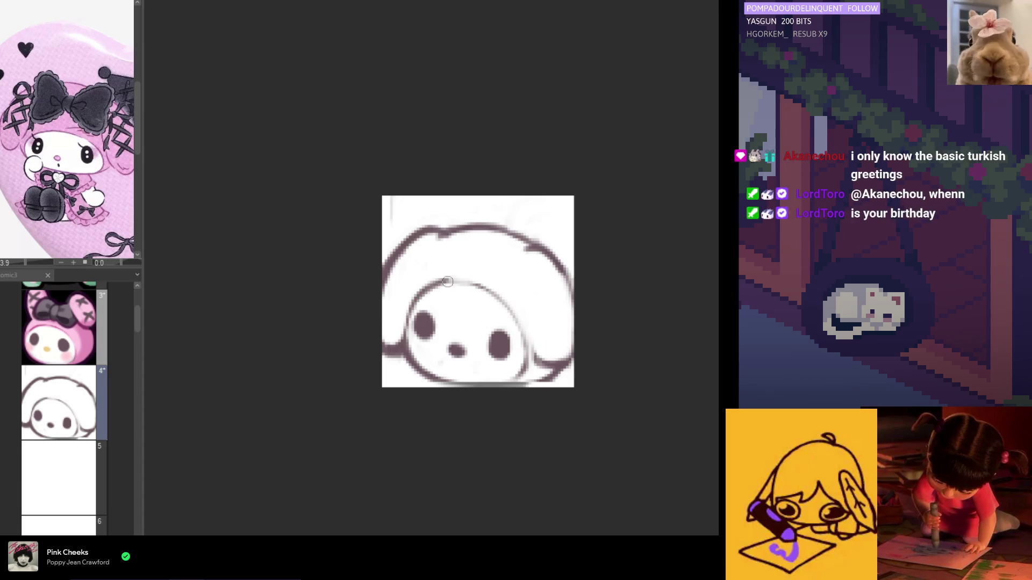
pyautogui.press('h')
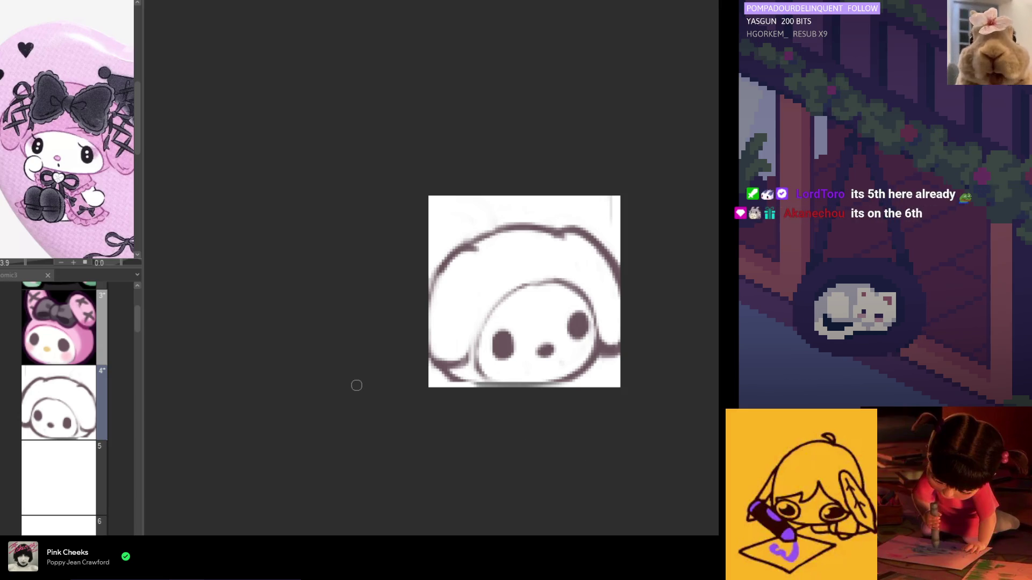
# Darken the right edge of the bunny's head.
pyautogui.press('h')
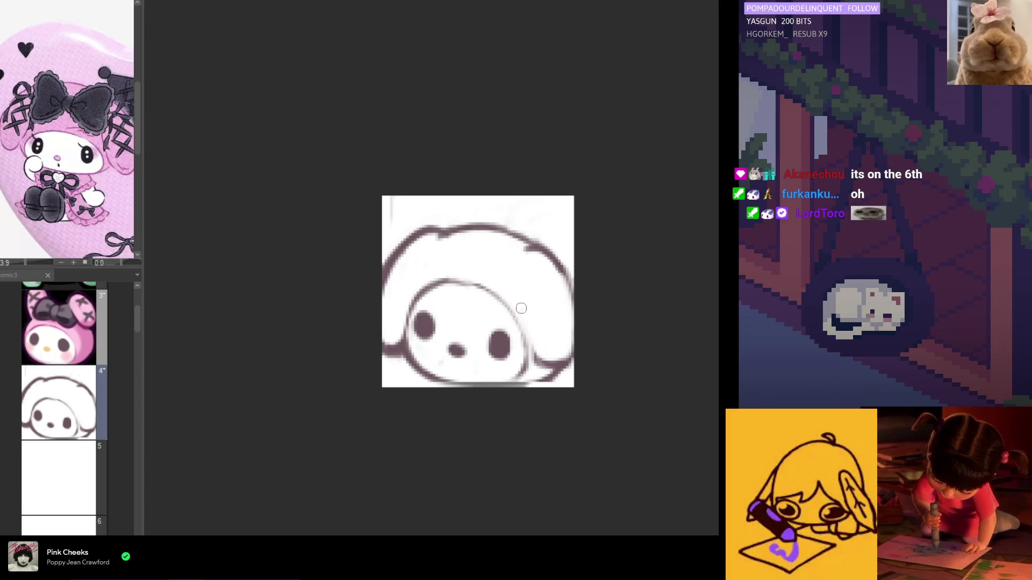
pyautogui.moveTo(520, 300); pyautogui.dragTo(523, 325)
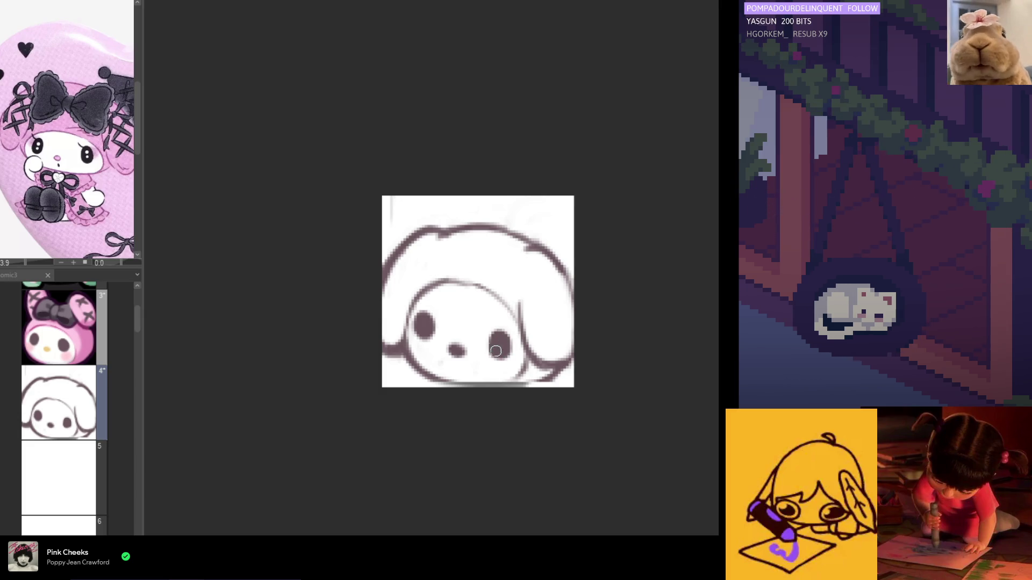
pyautogui.moveTo(456, 361); pyautogui.dragTo(502, 364)
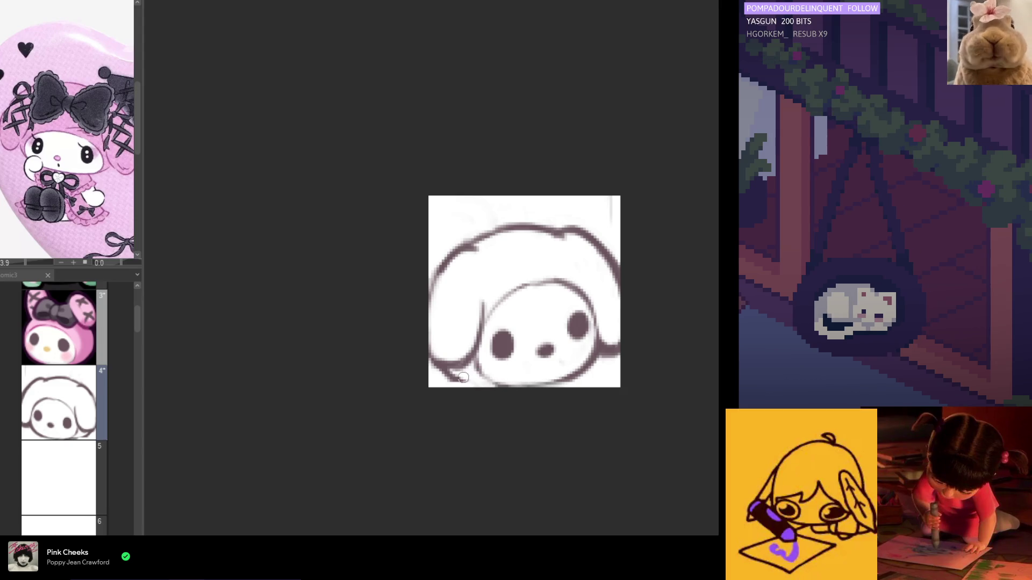
# Darken the top of the inner face arc, retrying the arc stroke twice with undo.
pyautogui.press('h')
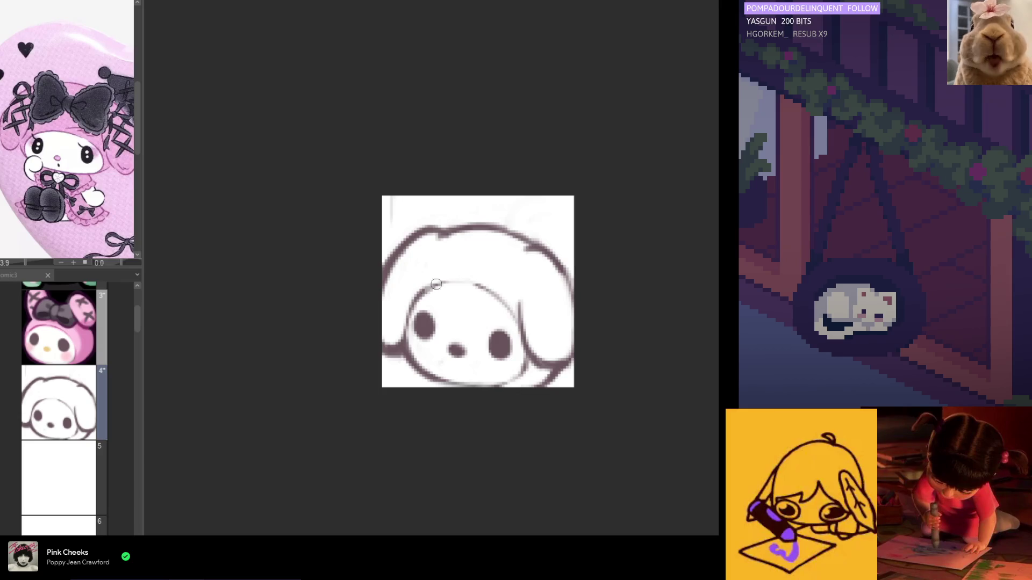
pyautogui.moveTo(436, 283); pyautogui.dragTo(474, 280)
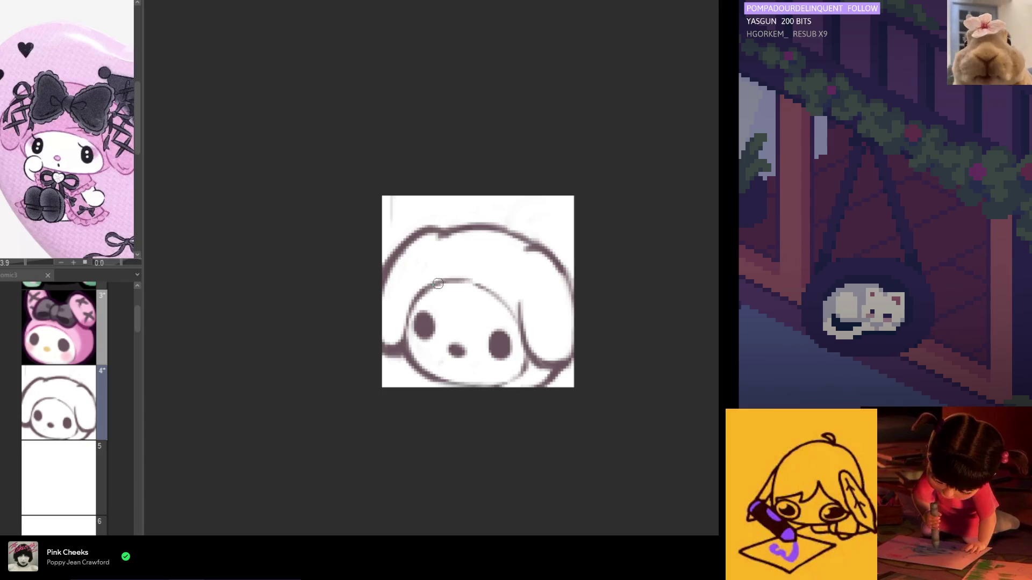
pyautogui.press('h')
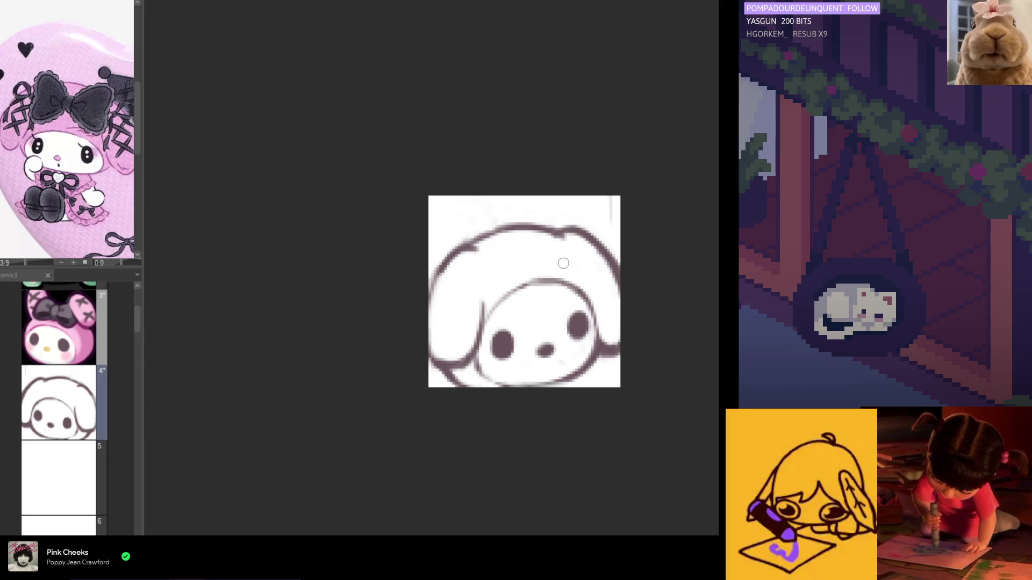
pyautogui.moveTo(554, 277); pyautogui.dragTo(498, 299)
pyautogui.hotkey('ctrl', 'z')
pyautogui.moveTo(561, 275); pyautogui.dragTo(502, 310)
pyautogui.hotkey('ctrl', 'z')
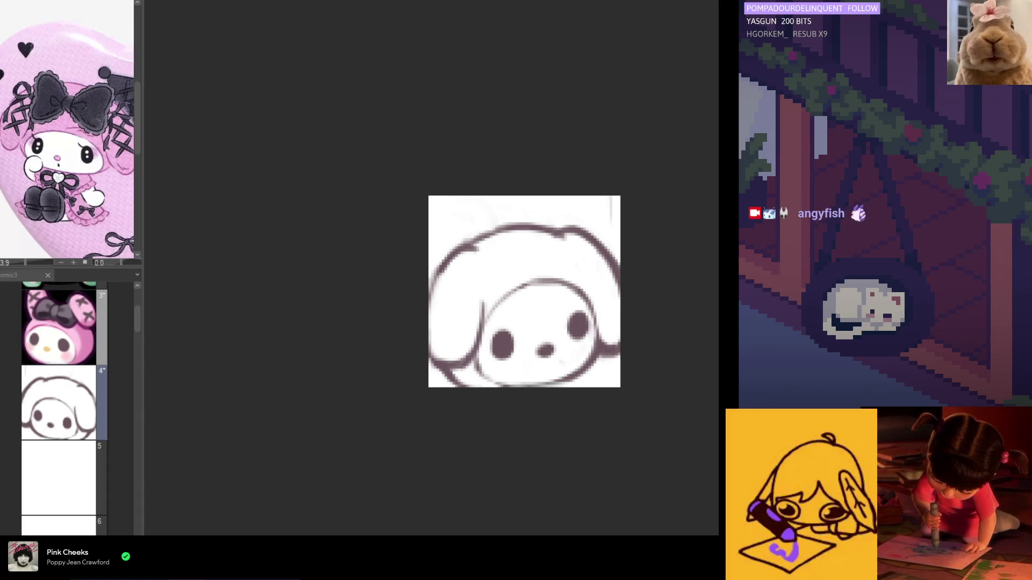
pyautogui.press('m')
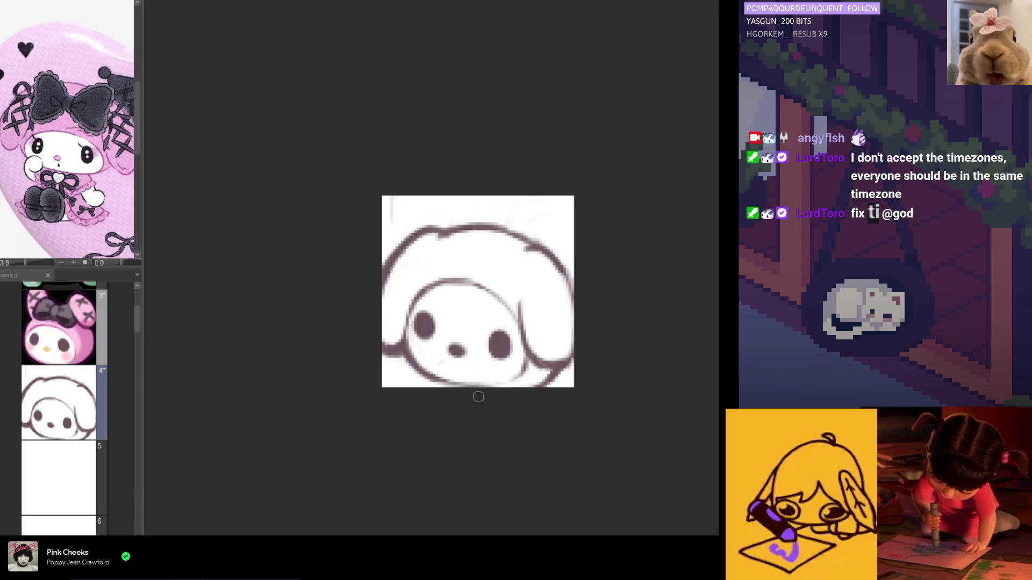
# Darken the drooping ear's lower contour and the face's bottom outline.
pyautogui.moveTo(500, 388); pyautogui.dragTo(533, 394)
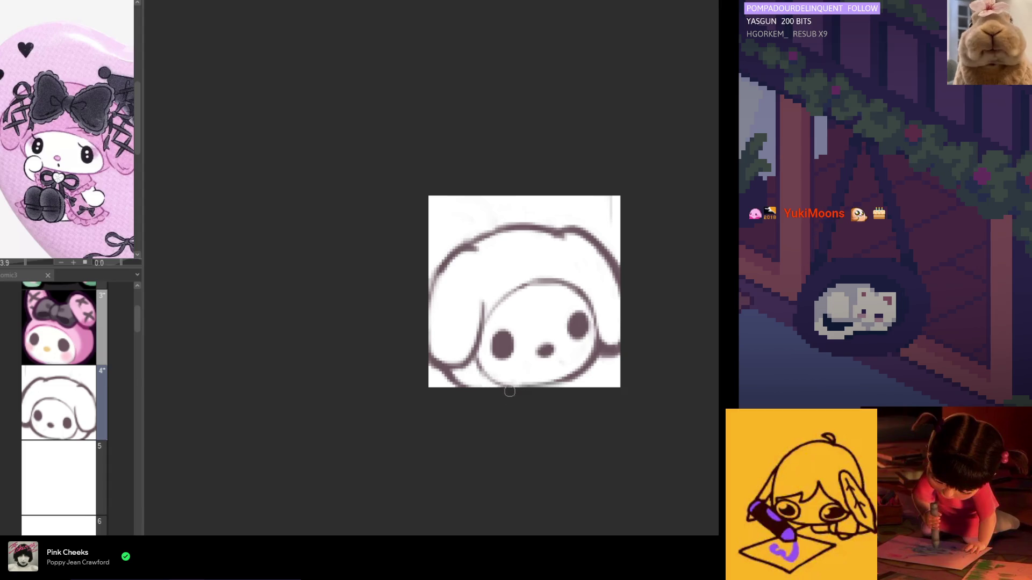
pyautogui.press('h')
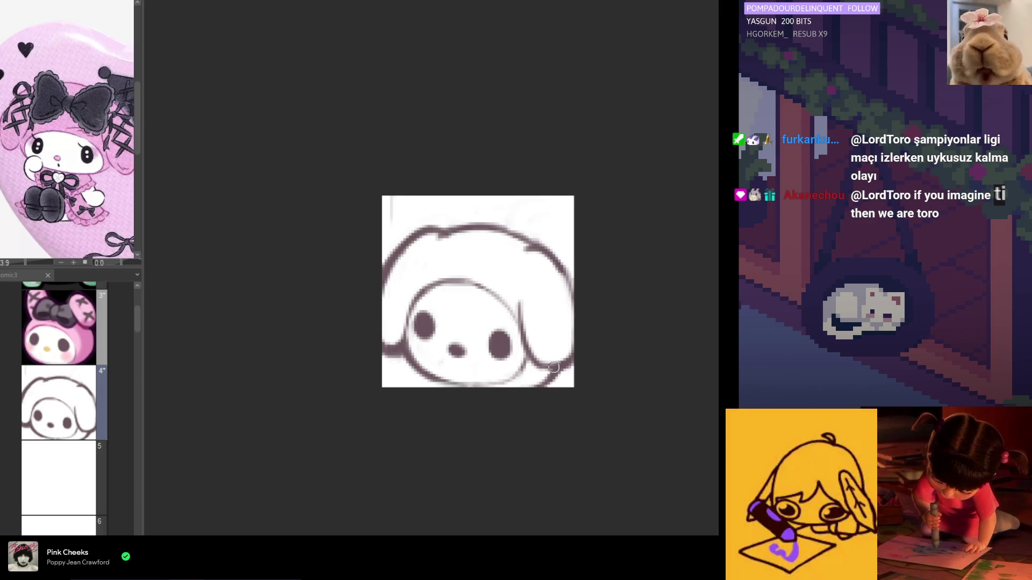
pyautogui.moveTo(559, 367)
pyautogui.mouseDown()
pyautogui.moveTo(529, 386)
pyautogui.moveTo(514, 375)
pyautogui.mouseUp()
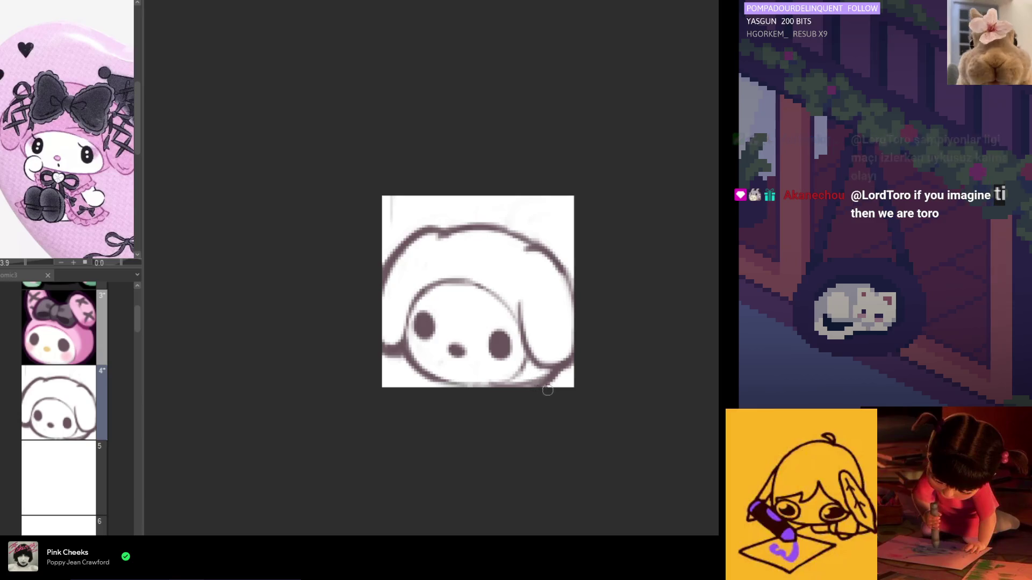
pyautogui.moveTo(552, 371); pyautogui.dragTo(541, 381)
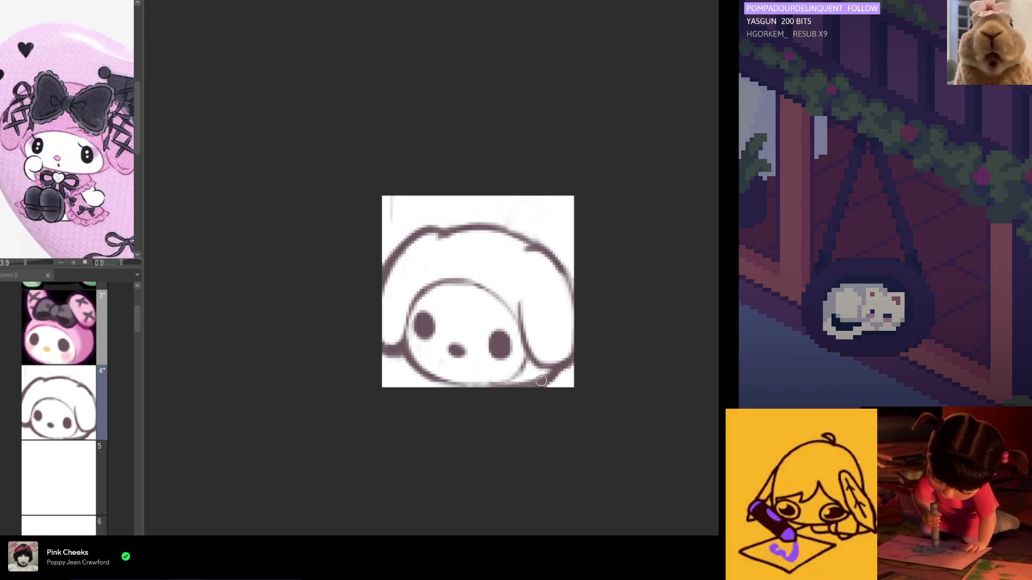
pyautogui.press('h')
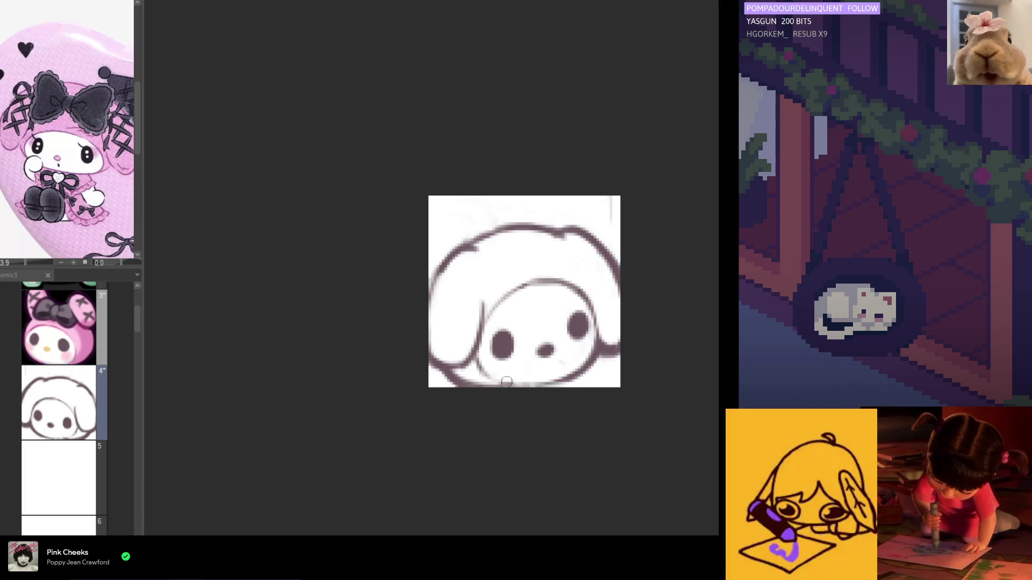
pyautogui.moveTo(461, 374); pyautogui.dragTo(524, 382)
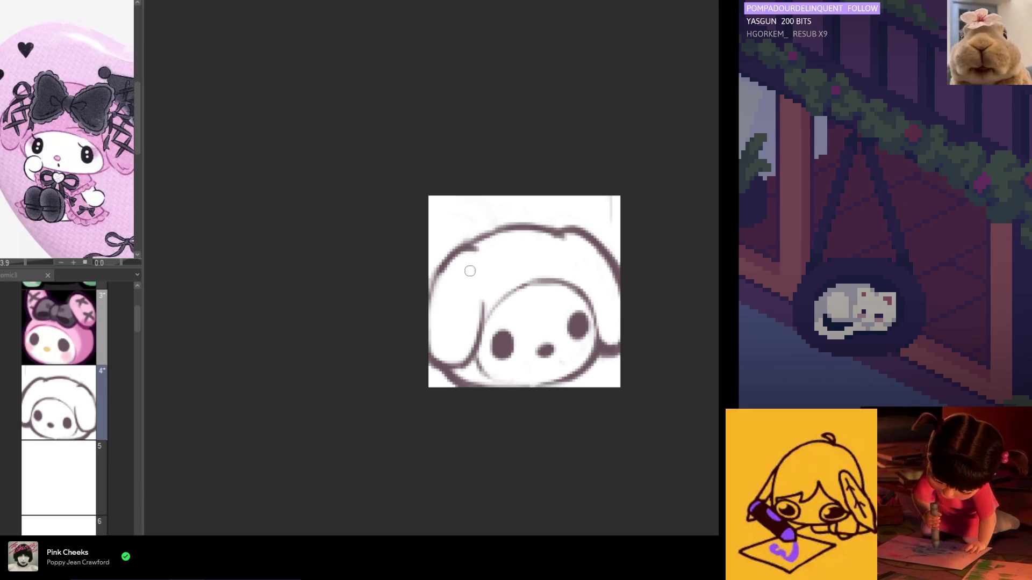
# Shift the bunny sketch slightly upward with Move Layer.
pyautogui.moveTo(301, 194); pyautogui.dragTo(325, 190)
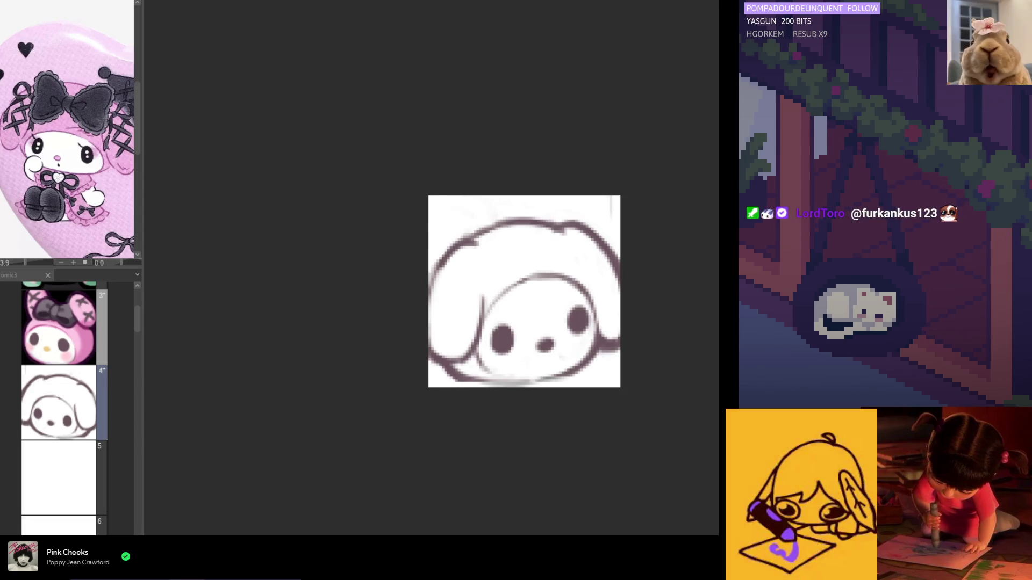
pyautogui.press('h')
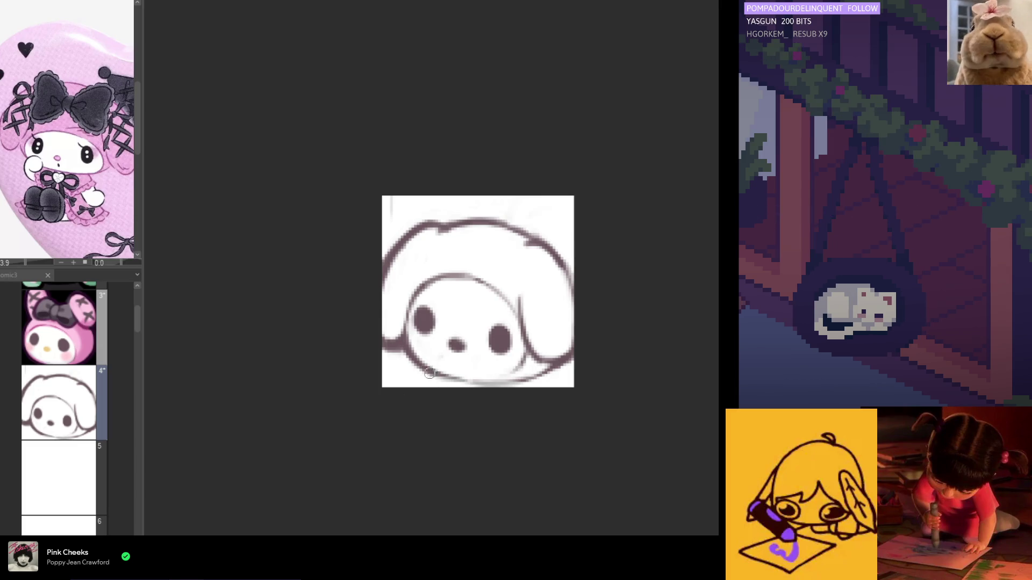
pyautogui.hotkey('ctrl', 'z')
pyautogui.hotkey('ctrl', 'y')
# Darken a short chin stroke and retry the face's left outline, undoing the attempts.
pyautogui.moveTo(487, 383)
pyautogui.mouseDown()
pyautogui.moveTo(455, 381)
pyautogui.moveTo(515, 379)
pyautogui.moveTo(472, 373)
pyautogui.mouseUp()
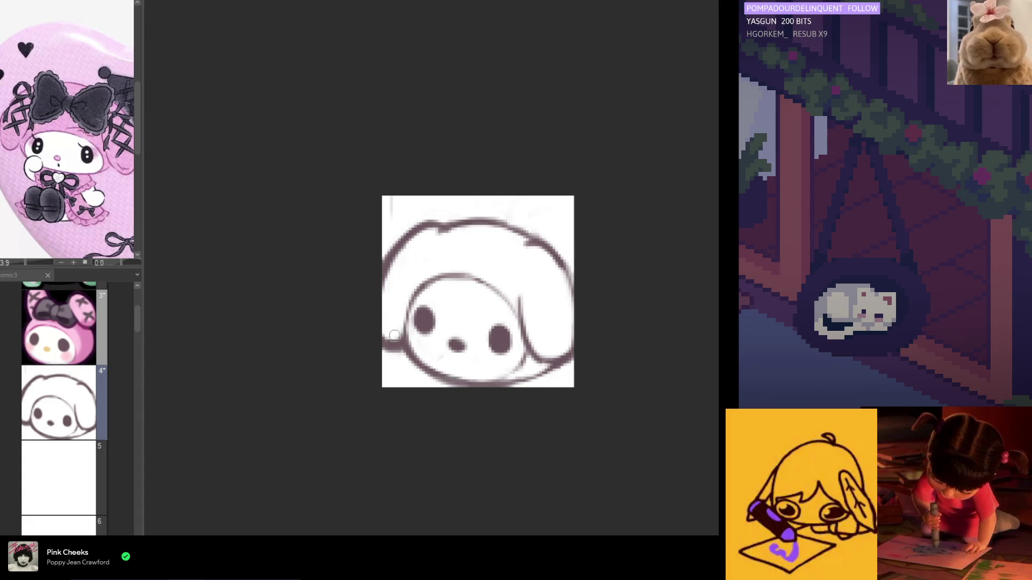
pyautogui.moveTo(402, 333)
pyautogui.mouseDown()
pyautogui.moveTo(418, 285)
pyautogui.moveTo(404, 334)
pyautogui.mouseUp()
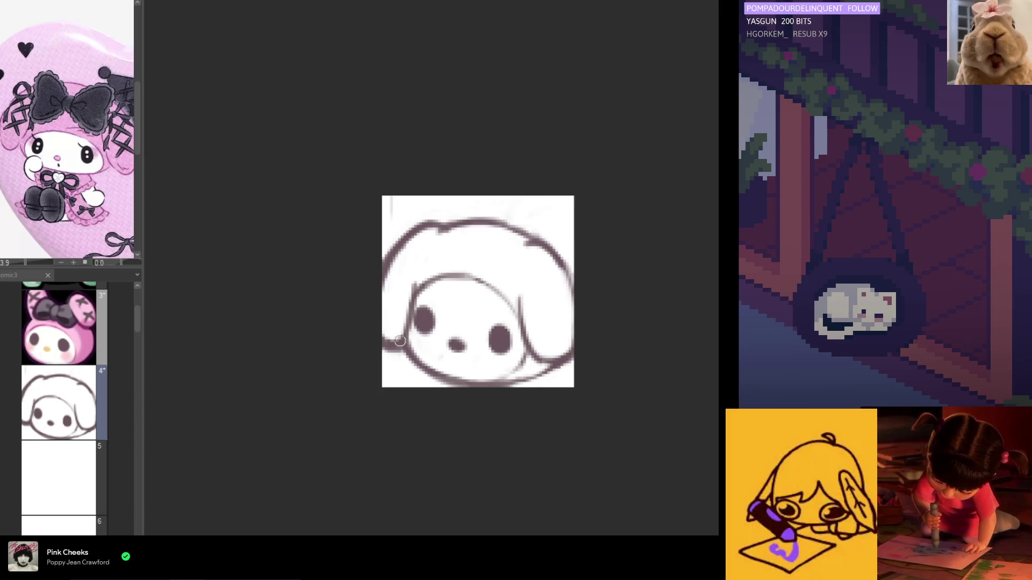
pyautogui.hotkey('ctrl', 'z')
pyautogui.hotkey('ctrl', 'z')
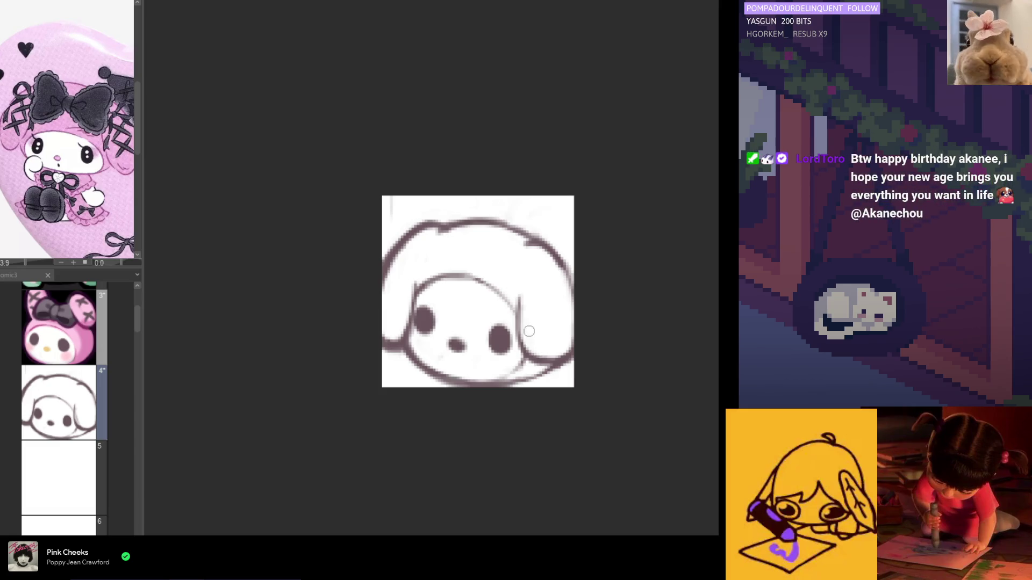
pyautogui.press('h')
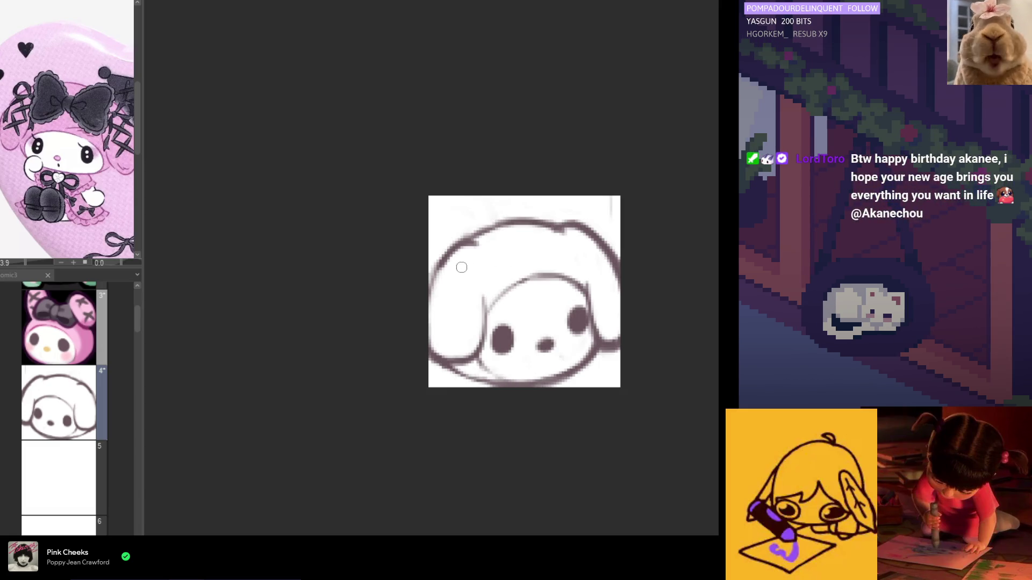
pyautogui.moveTo(443, 259)
pyautogui.mouseDown()
pyautogui.moveTo(431, 323)
pyautogui.moveTo(447, 356)
pyautogui.mouseUp()
pyautogui.hotkey('ctrl', 'z')
pyautogui.hotkey('ctrl', 'z')
pyautogui.moveTo(436, 266)
pyautogui.mouseDown()
pyautogui.moveTo(433, 349)
pyautogui.moveTo(448, 357)
pyautogui.mouseUp()
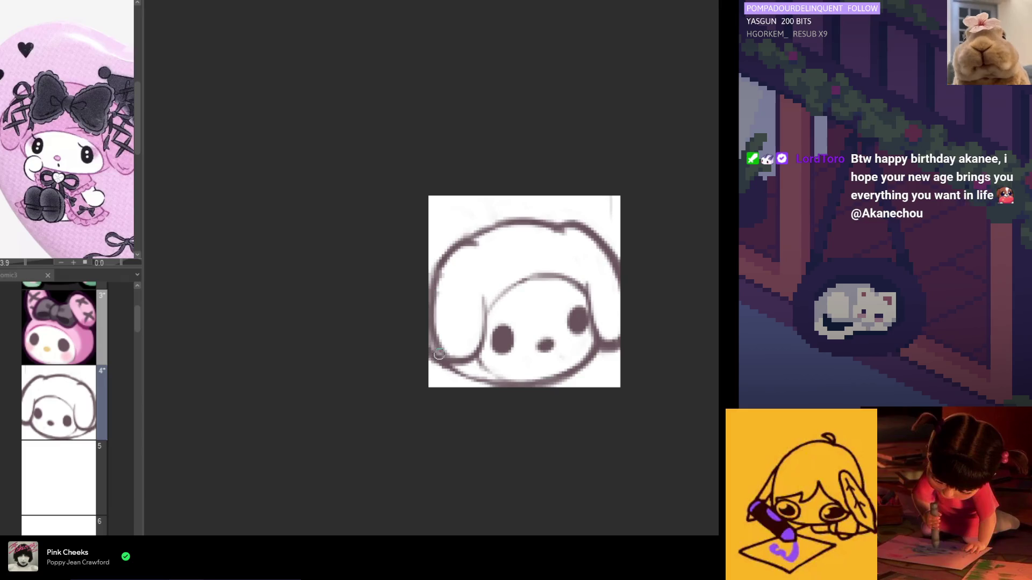
pyautogui.hotkey('ctrl', 'z')
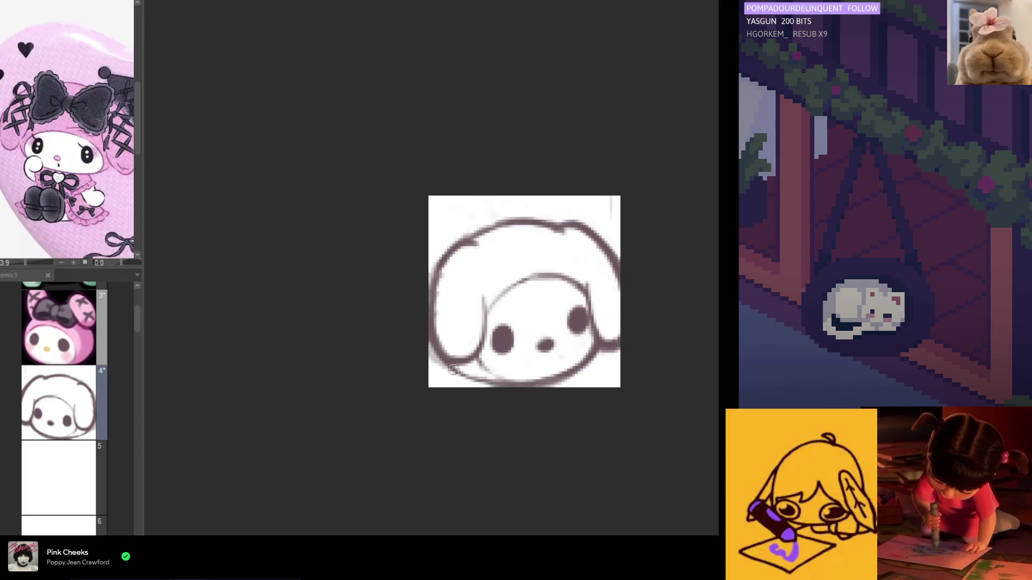
pyautogui.hotkey('ctrl', 'z')
# Redraw the face's lower-left and bottom outline, then draw a line along the ear's inner edge.
pyautogui.moveTo(433, 339)
pyautogui.mouseDown()
pyautogui.moveTo(484, 382)
pyautogui.moveTo(479, 367)
pyautogui.moveTo(497, 380)
pyautogui.moveTo(466, 372)
pyautogui.mouseUp()
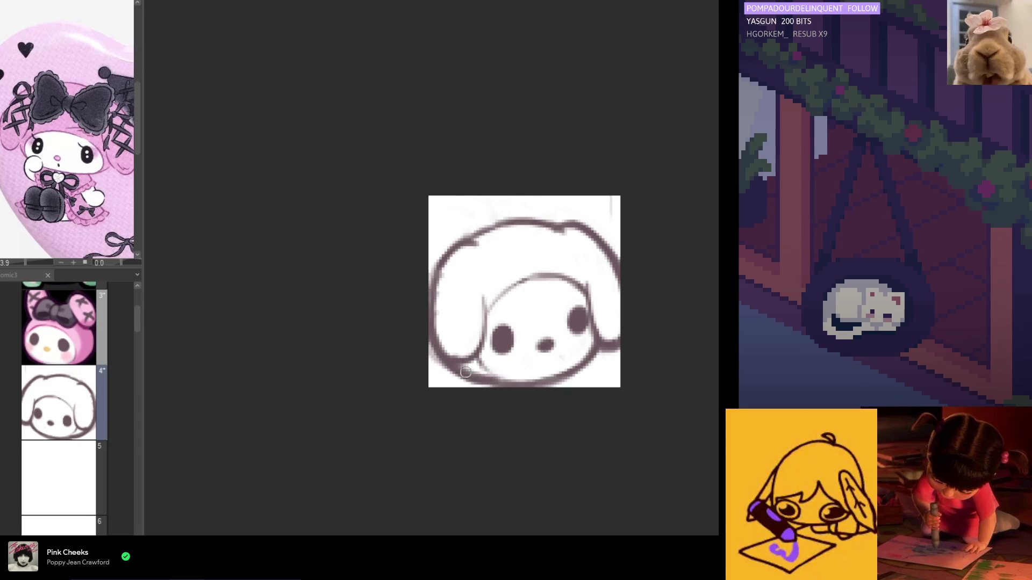
pyautogui.hotkey('ctrl', 'z')
pyautogui.hotkey('ctrl', 'z')
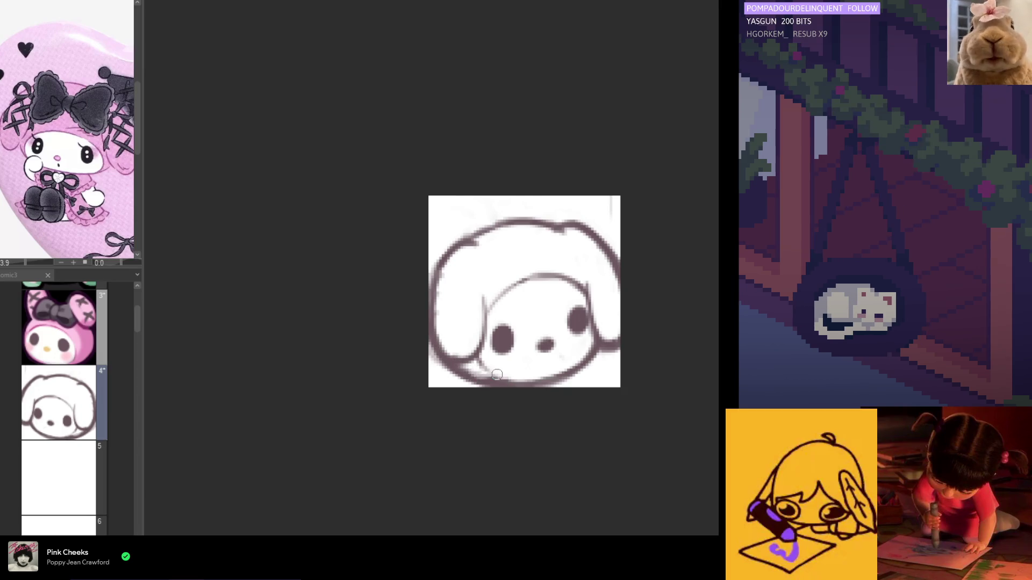
pyautogui.hotkey('ctrl', 'z')
pyautogui.moveTo(472, 371); pyautogui.dragTo(494, 375)
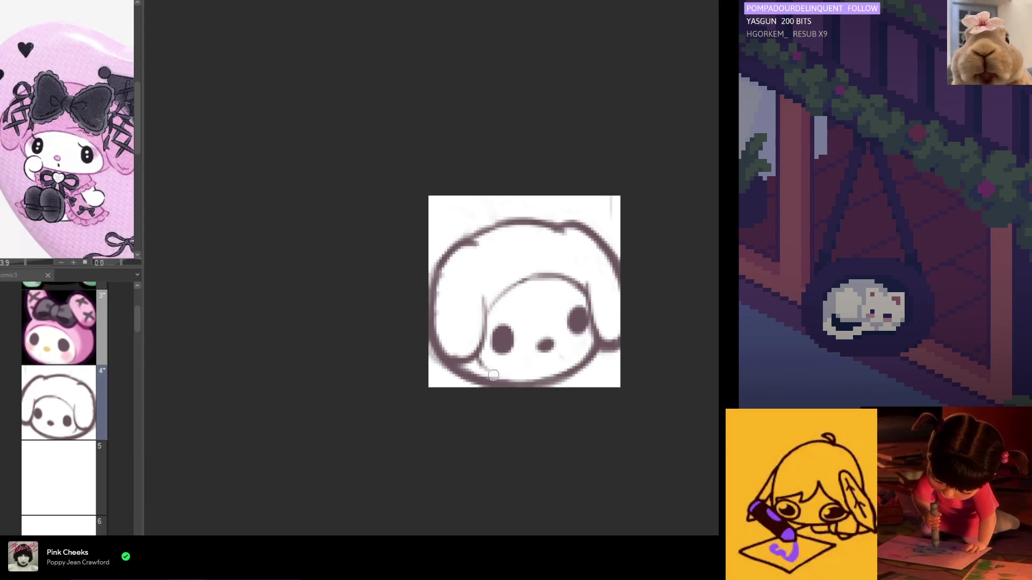
pyautogui.press('h')
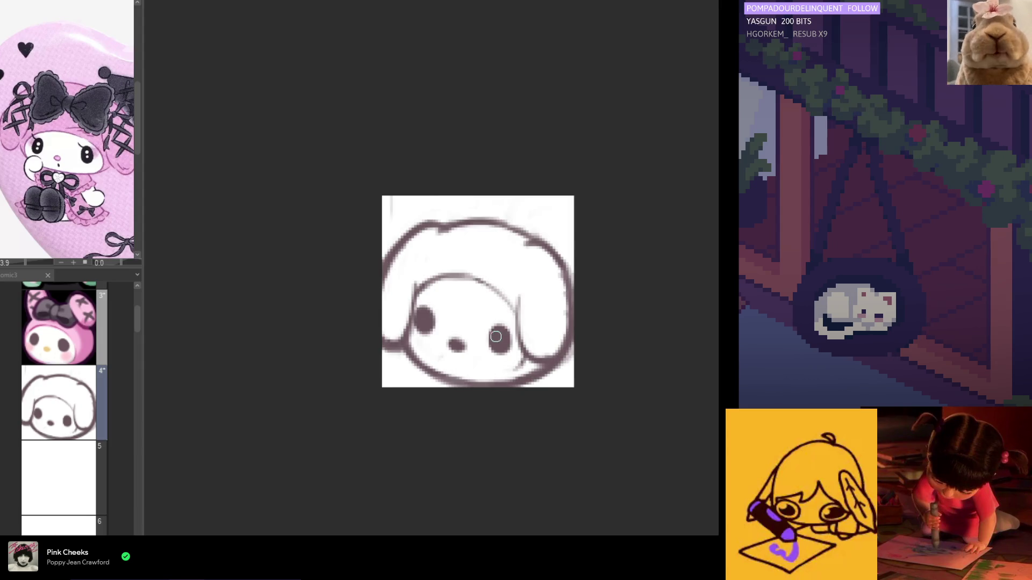
pyautogui.moveTo(519, 287); pyautogui.dragTo(516, 343)
# Retry the ear's inner edge line, keeping the shorter version over a longer curve to the chin.
pyautogui.hotkey('ctrl', 'z')
pyautogui.moveTo(517, 295); pyautogui.dragTo(529, 356)
pyautogui.moveTo(517, 317)
pyautogui.mouseDown()
pyautogui.moveTo(537, 371)
pyautogui.moveTo(513, 293)
pyautogui.moveTo(517, 349)
pyautogui.mouseUp()
pyautogui.hotkey('ctrl', 'z')
pyautogui.hotkey('ctrl', 'z')
pyautogui.hotkey('ctrl', 'z')
pyautogui.moveTo(515, 314); pyautogui.dragTo(535, 361)
pyautogui.hotkey('ctrl', 'z')
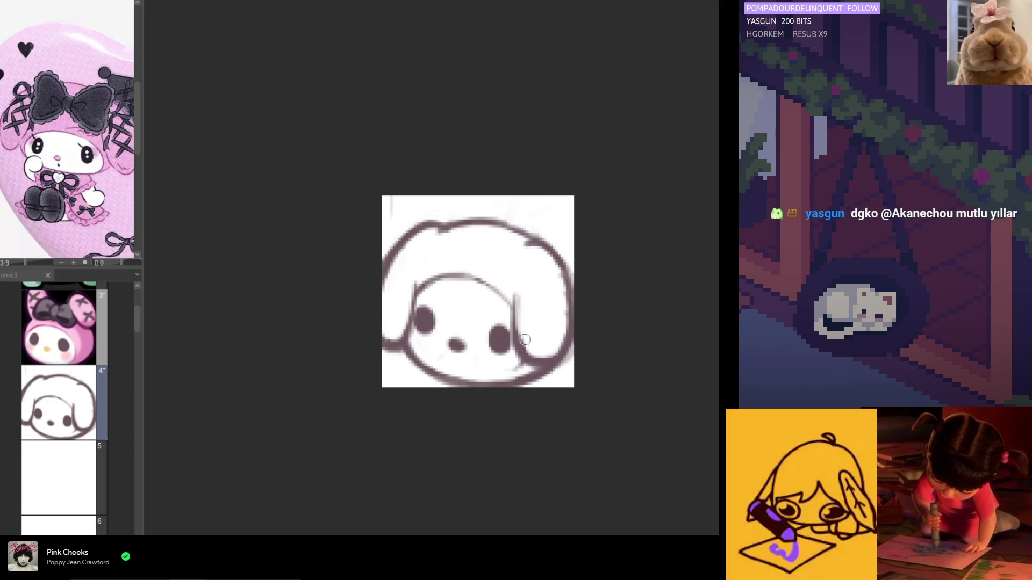
pyautogui.hotkey('ctrl', 'z')
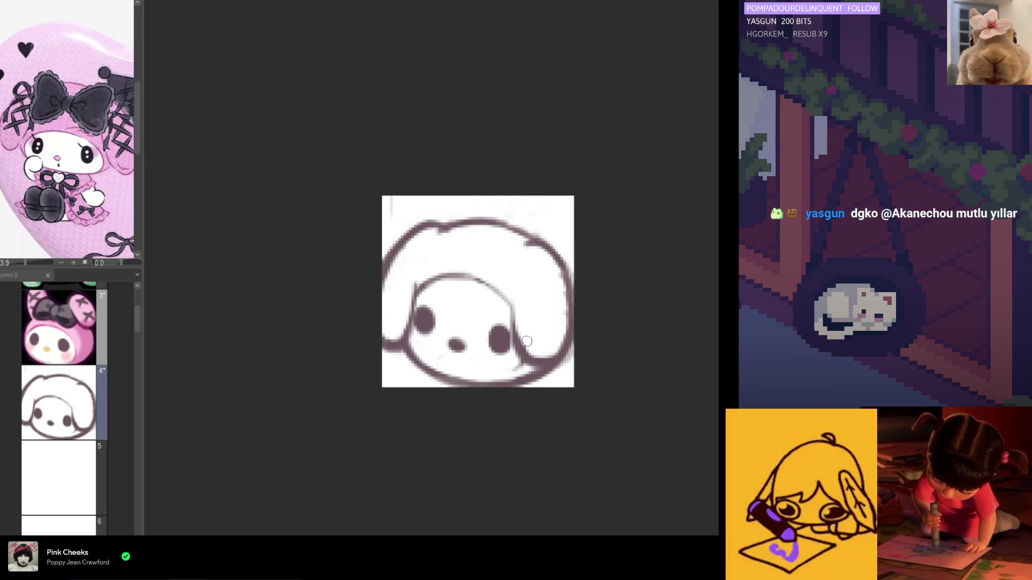
# Pan right and try a test stroke over the head's left outline, then undo it.
pyautogui.moveTo(526, 341); pyautogui.dragTo(574, 341)
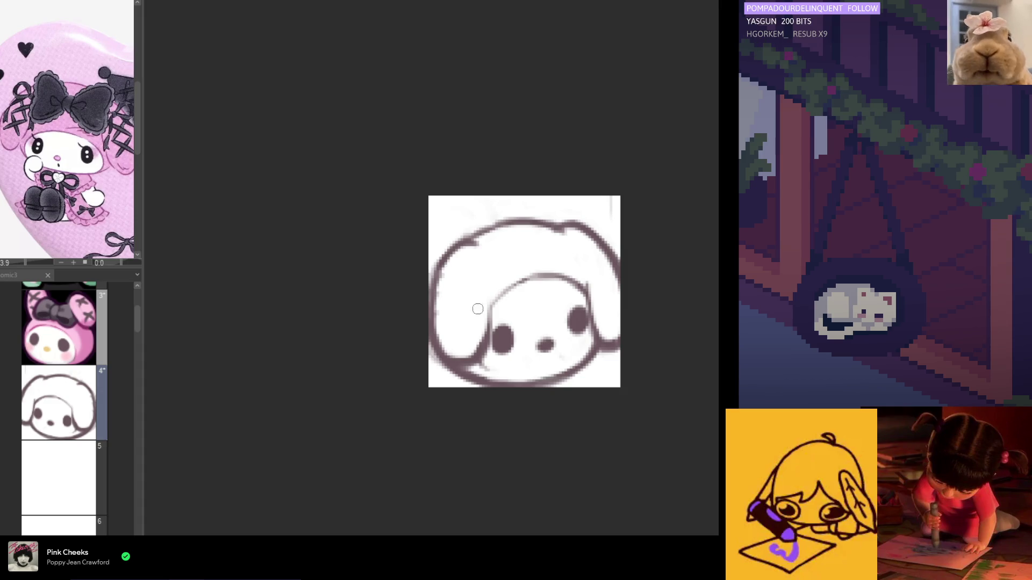
pyautogui.moveTo(472, 241); pyautogui.dragTo(437, 337)
pyautogui.hotkey('ctrl', 'z')
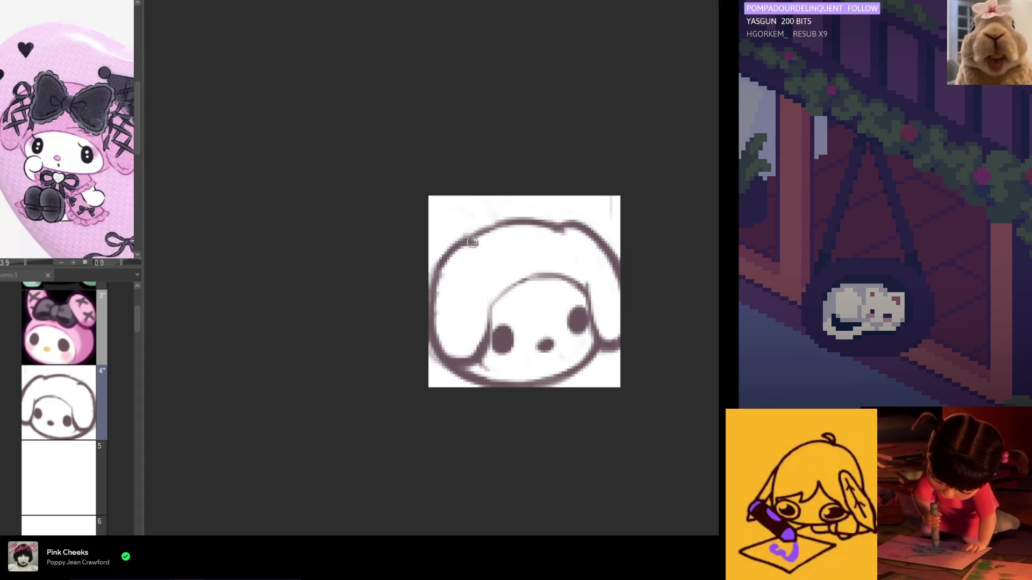
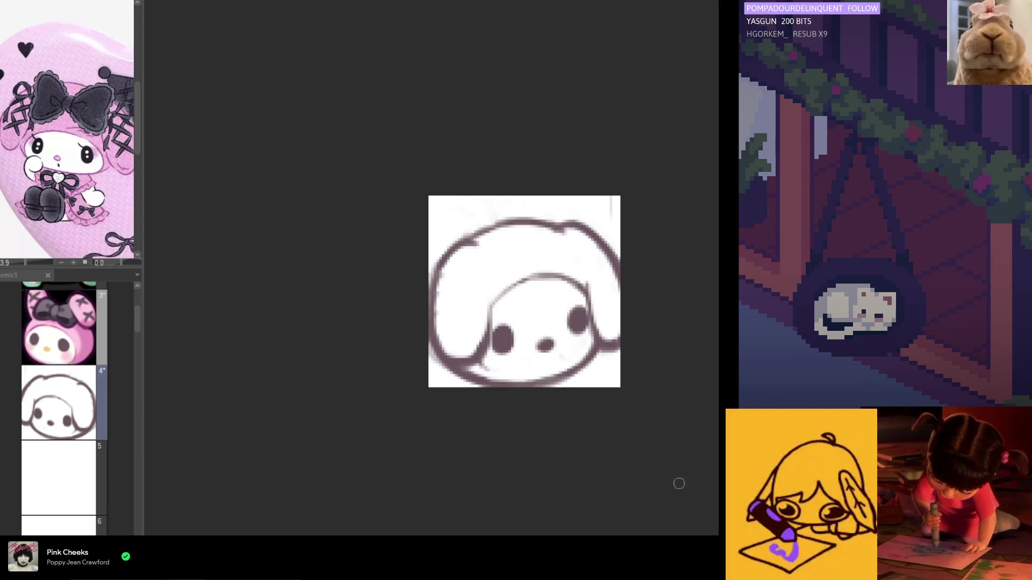
# Undo a trial line beside the right eye and lighten the top of the head outline, checking in mirrored view.
pyautogui.press('h')
pyautogui.scroll(2, 489, 336)
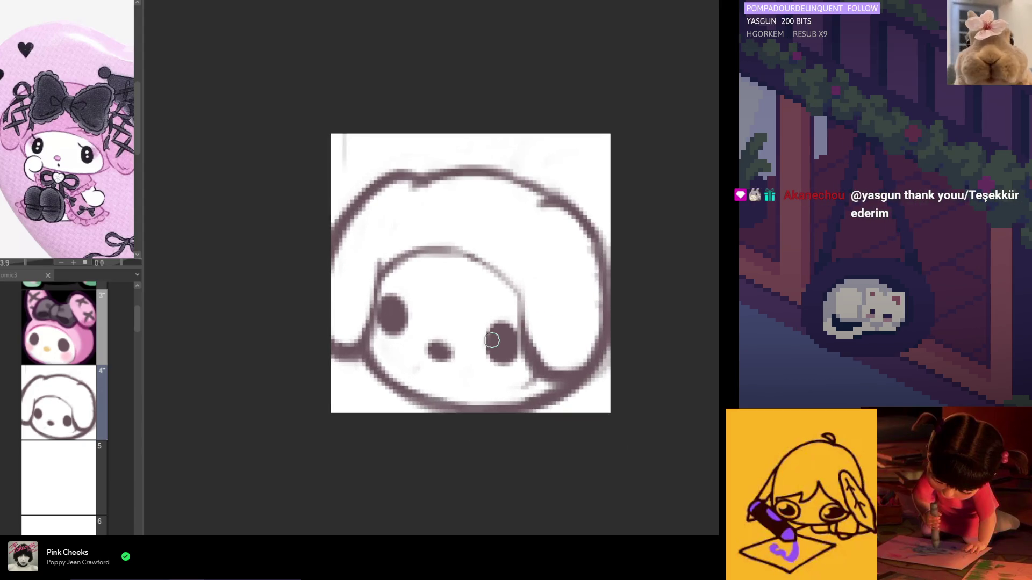
pyautogui.moveTo(525, 260); pyautogui.dragTo(527, 331)
pyautogui.hotkey('ctrl', 'z')
pyautogui.hotkey('ctrl', 'z')
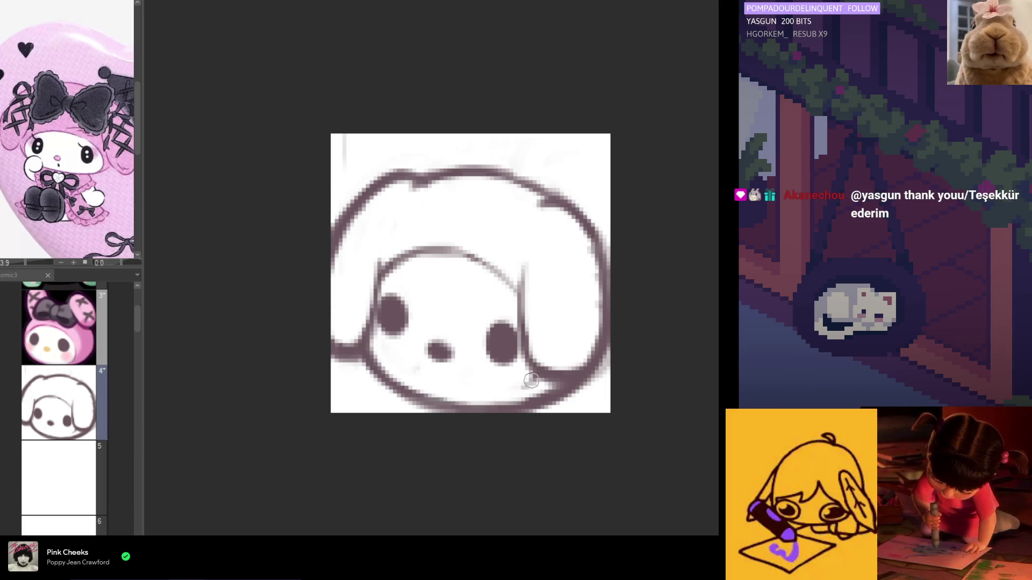
pyautogui.press('h')
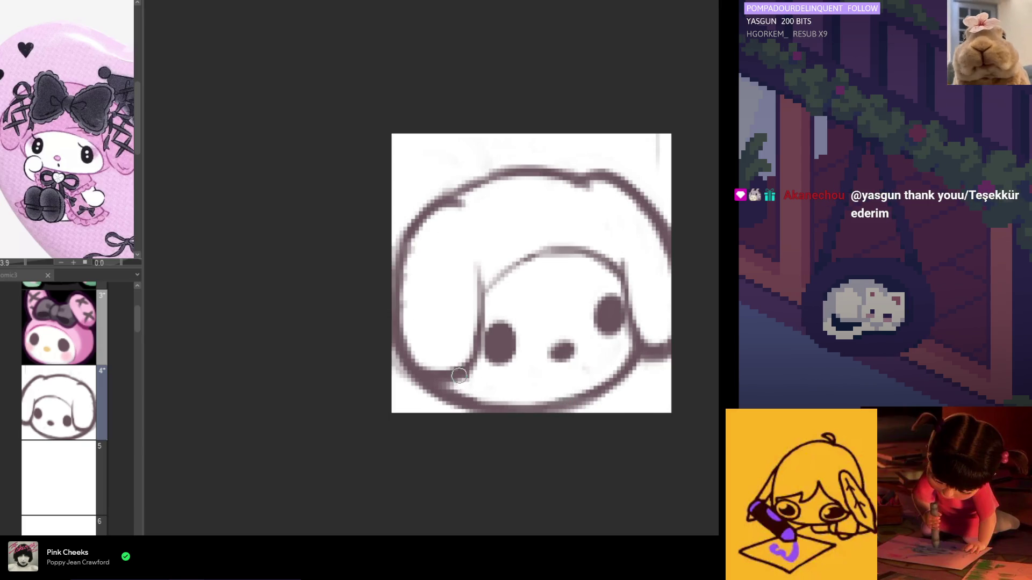
pyautogui.press('h')
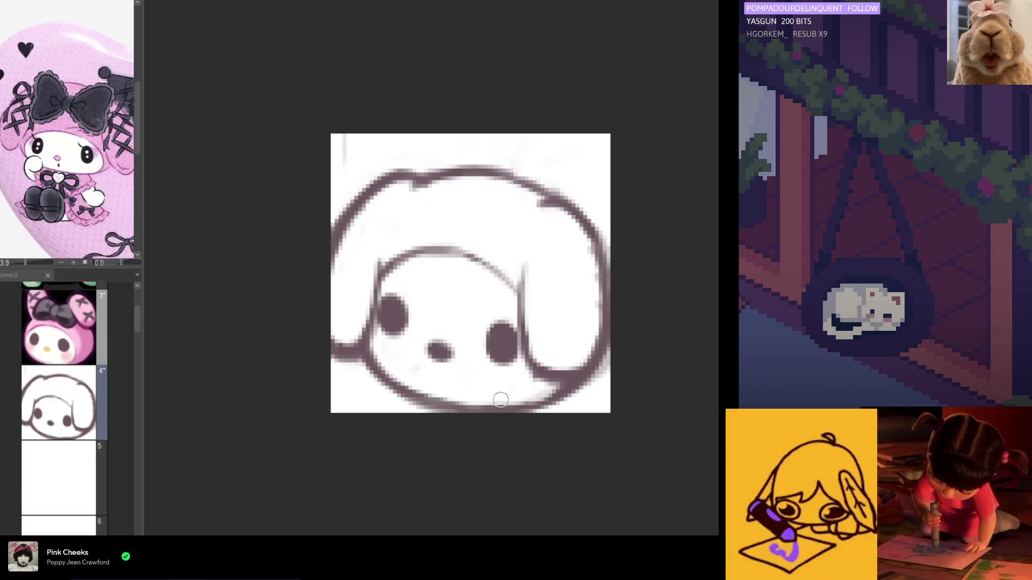
pyautogui.press('h')
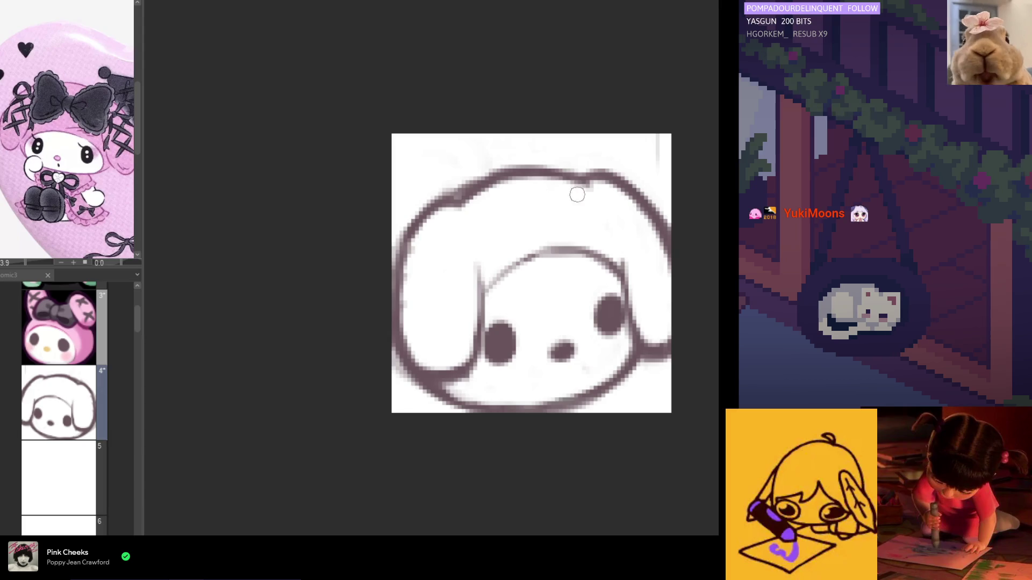
pyautogui.moveTo(577, 187)
pyautogui.mouseDown()
pyautogui.moveTo(612, 171)
pyautogui.moveTo(596, 169)
pyautogui.mouseUp()
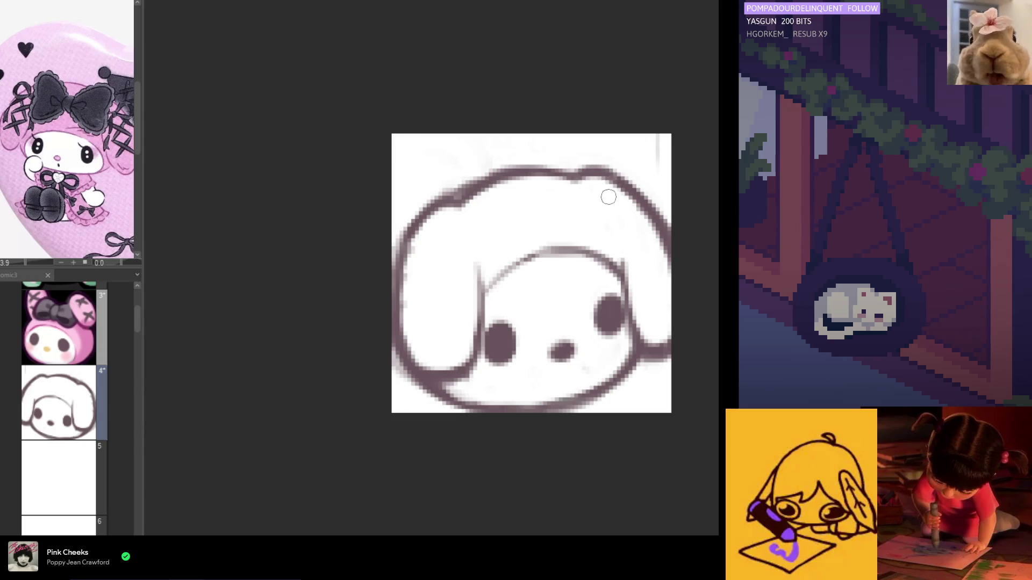
pyautogui.press('h')
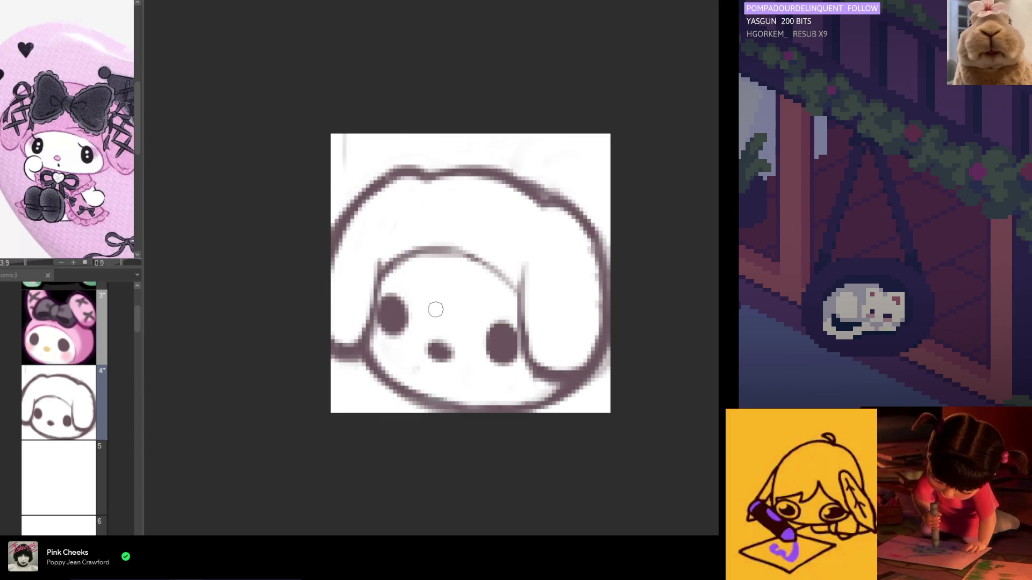
# Darken the left face outline, extend the right ear line down, and soften the head's right edge.
pyautogui.moveTo(382, 287)
pyautogui.mouseDown()
pyautogui.moveTo(378, 317)
pyautogui.moveTo(373, 300)
pyautogui.mouseUp()
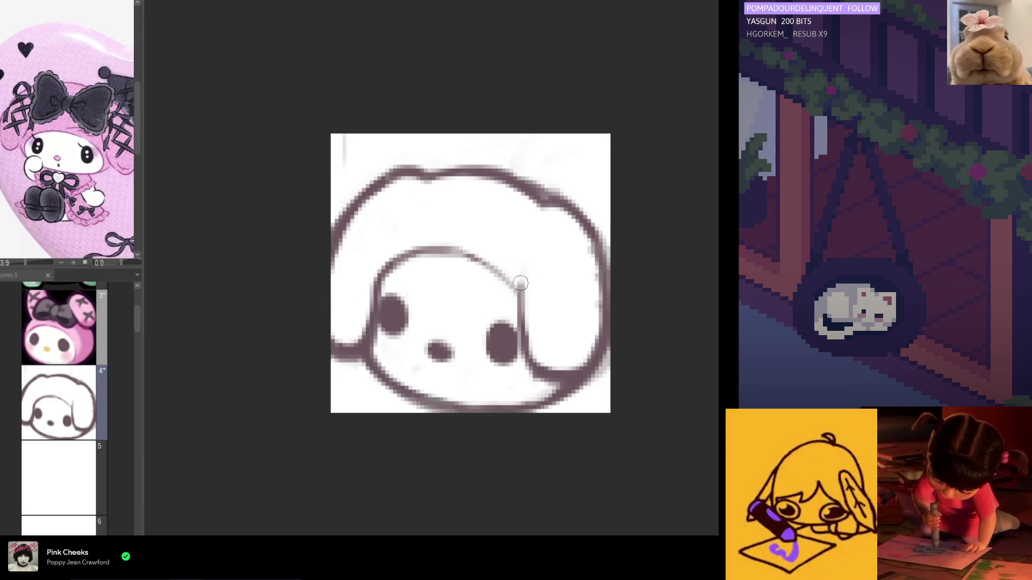
pyautogui.moveTo(522, 299); pyautogui.dragTo(548, 382)
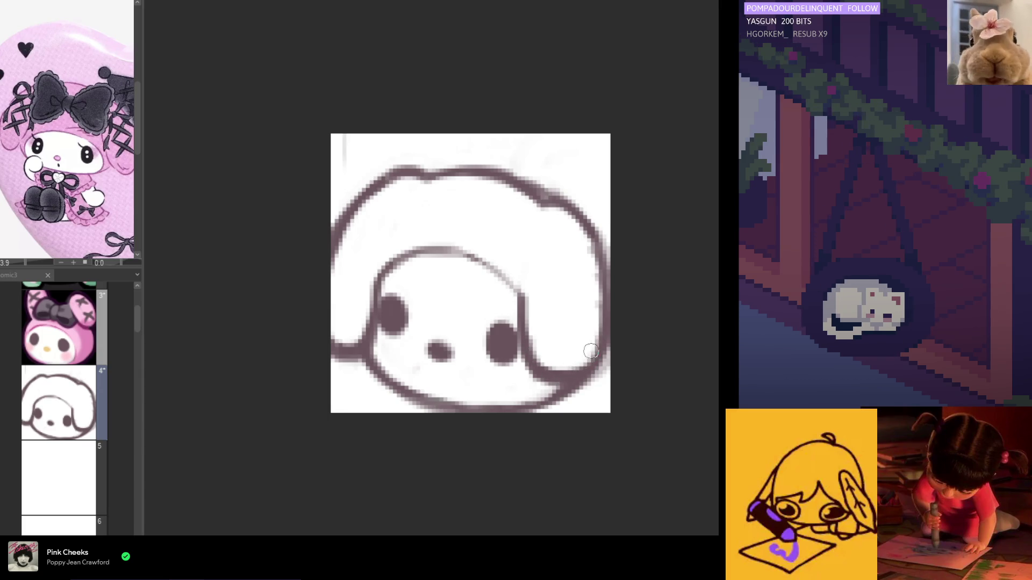
pyautogui.moveTo(594, 242); pyautogui.dragTo(583, 340)
pyautogui.press('h')
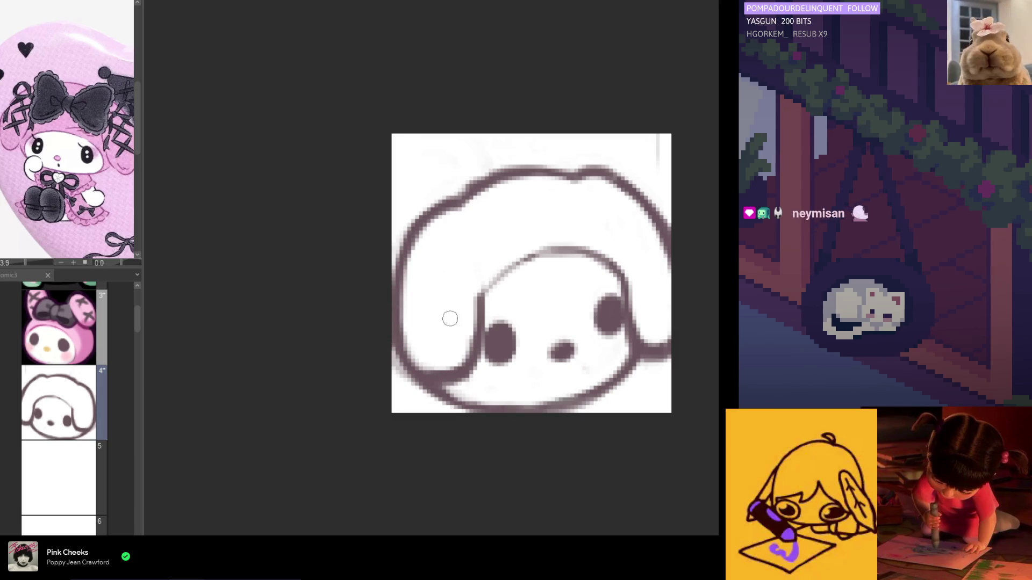
pyautogui.press('h')
pyautogui.moveTo(521, 301); pyautogui.dragTo(530, 244)
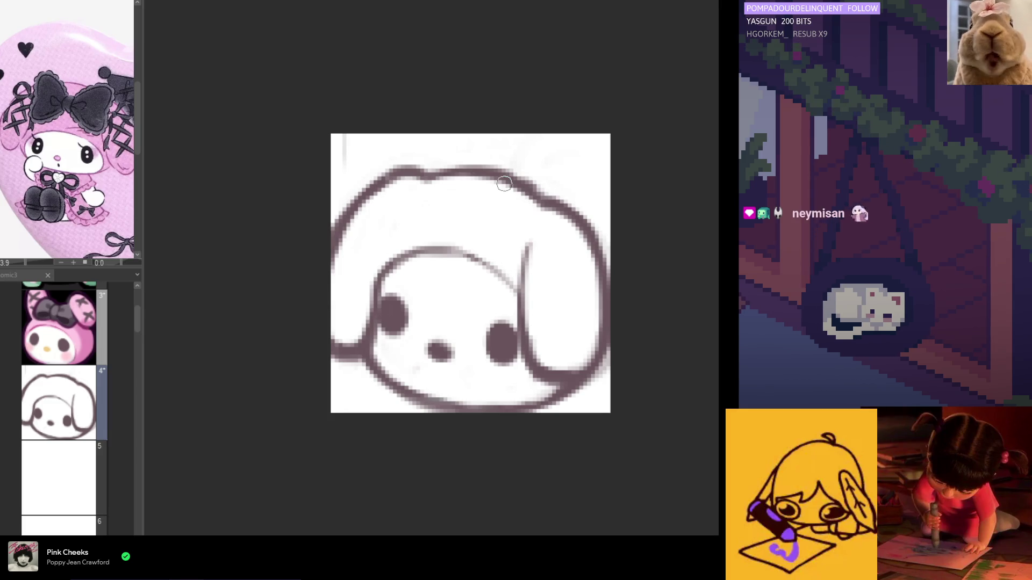
pyautogui.scroll(-4, 505, 253)
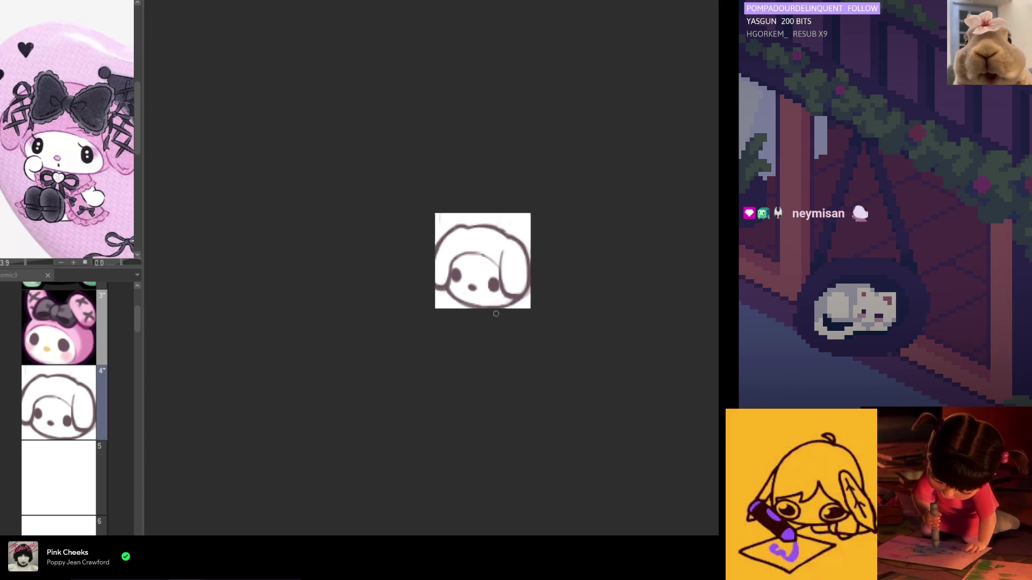
# Trace the left face outline darker and erase the stray mark at its lower left.
pyautogui.scroll(2, 494, 299)
pyautogui.scroll(1, 494, 300)
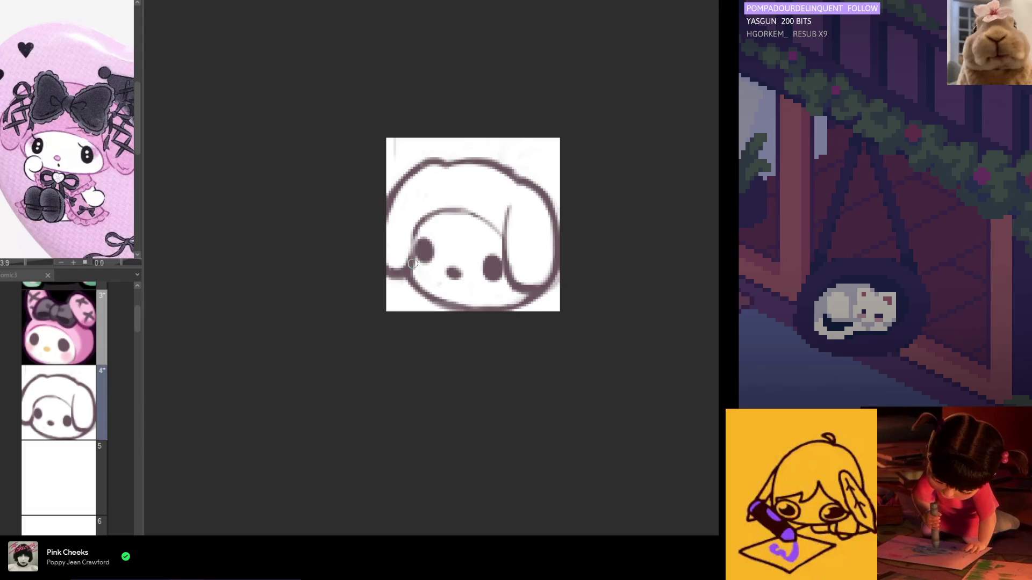
pyautogui.moveTo(415, 230); pyautogui.dragTo(407, 259)
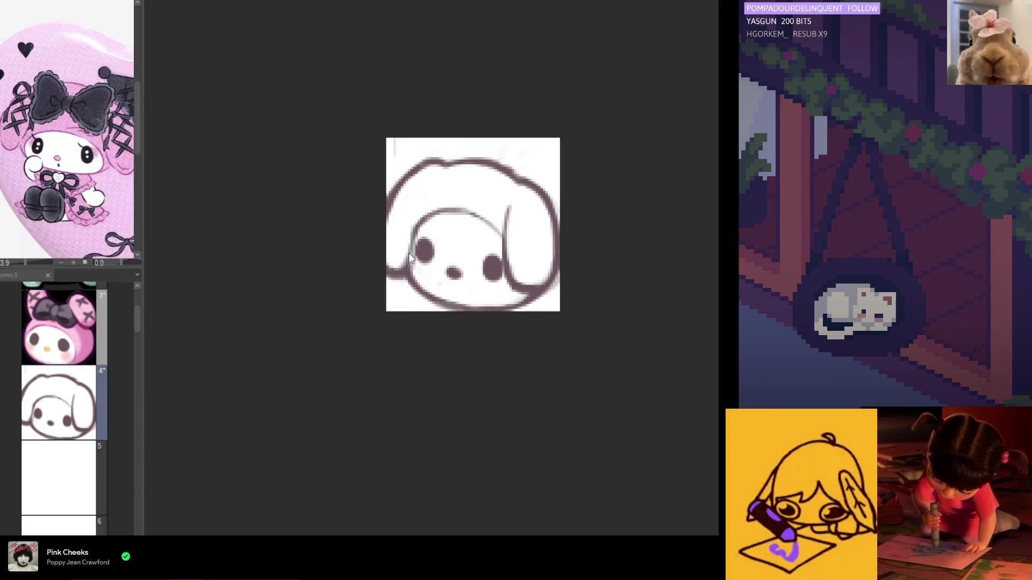
pyautogui.moveTo(416, 228); pyautogui.dragTo(390, 272)
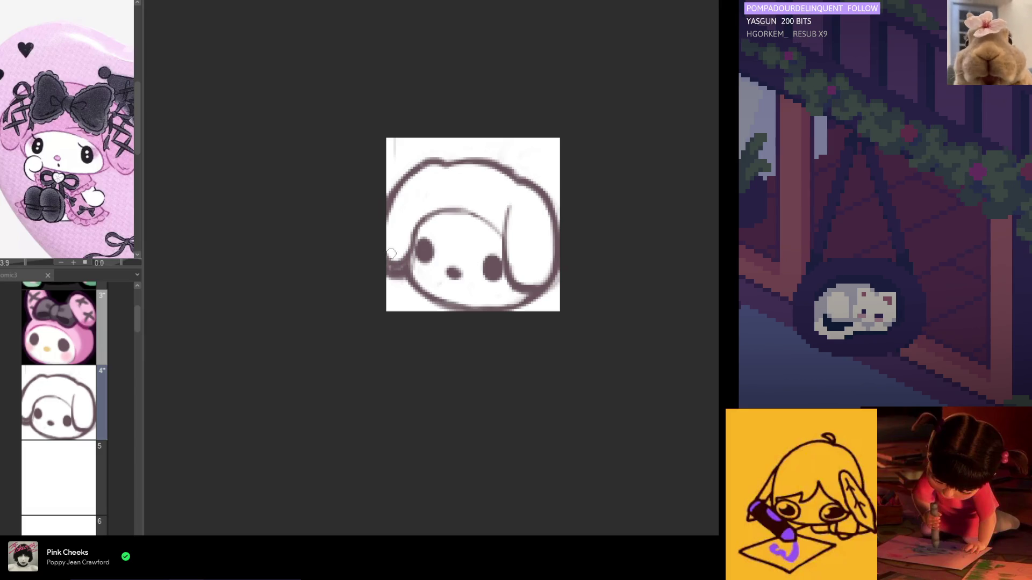
pyautogui.moveTo(411, 269); pyautogui.dragTo(388, 272)
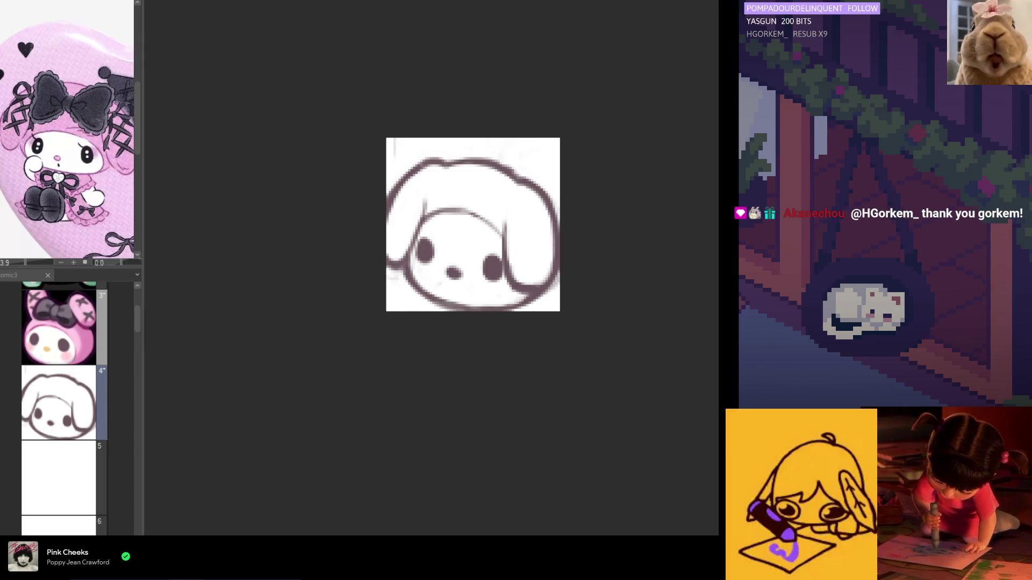
pyautogui.moveTo(355, 262); pyautogui.dragTo(411, 262)
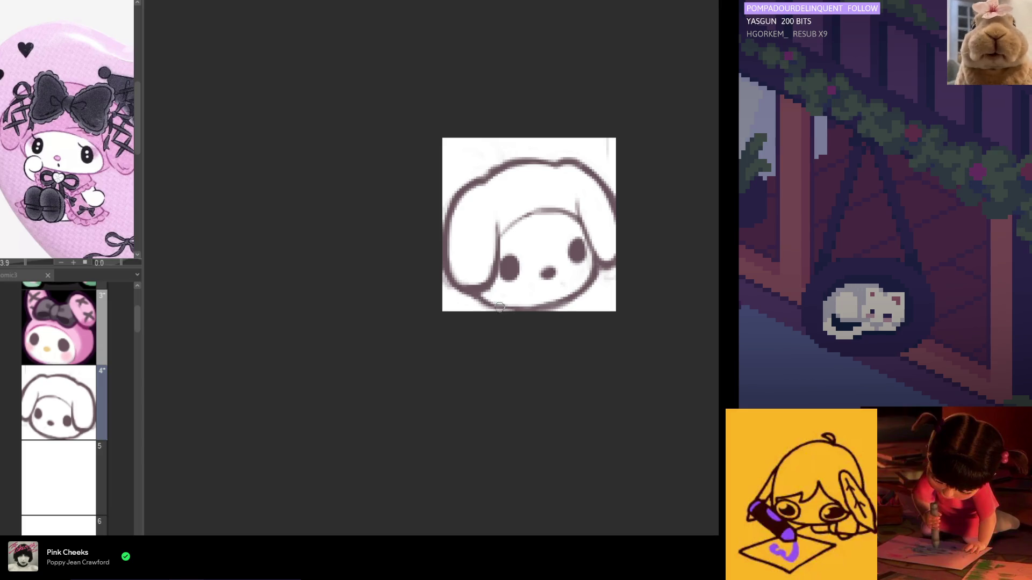
pyautogui.hscroll(2, 493, 302)
pyautogui.keyDown('alt'); pyautogui.click(499, 269); pyautogui.keyUp('alt')
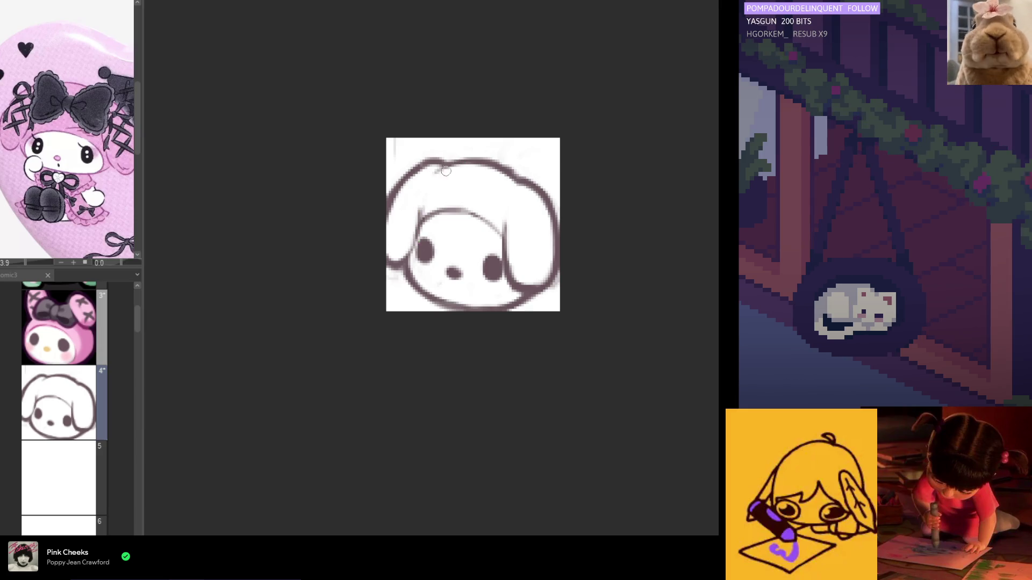
pyautogui.press('h')
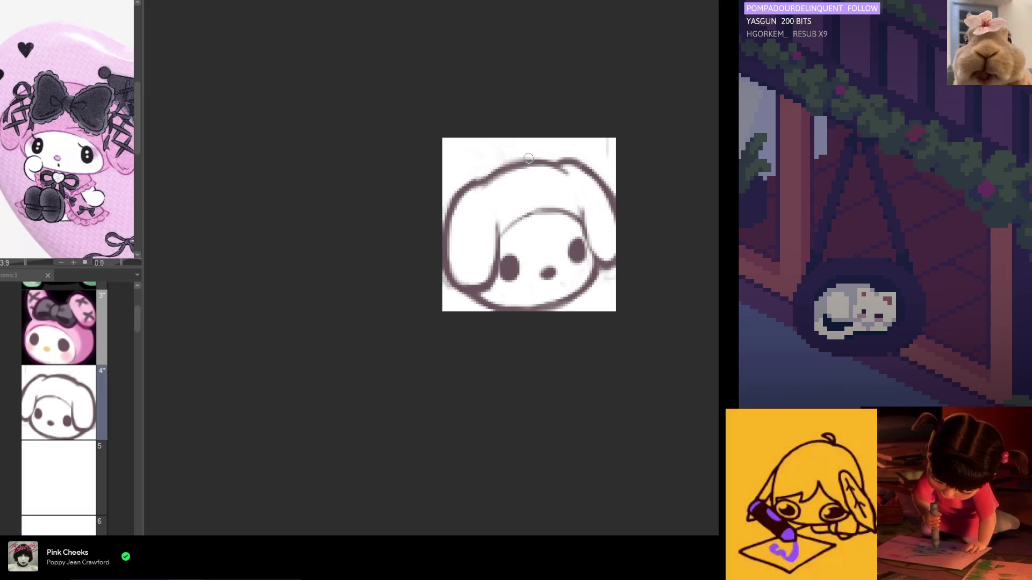
pyautogui.hscroll(2, 494, 180)
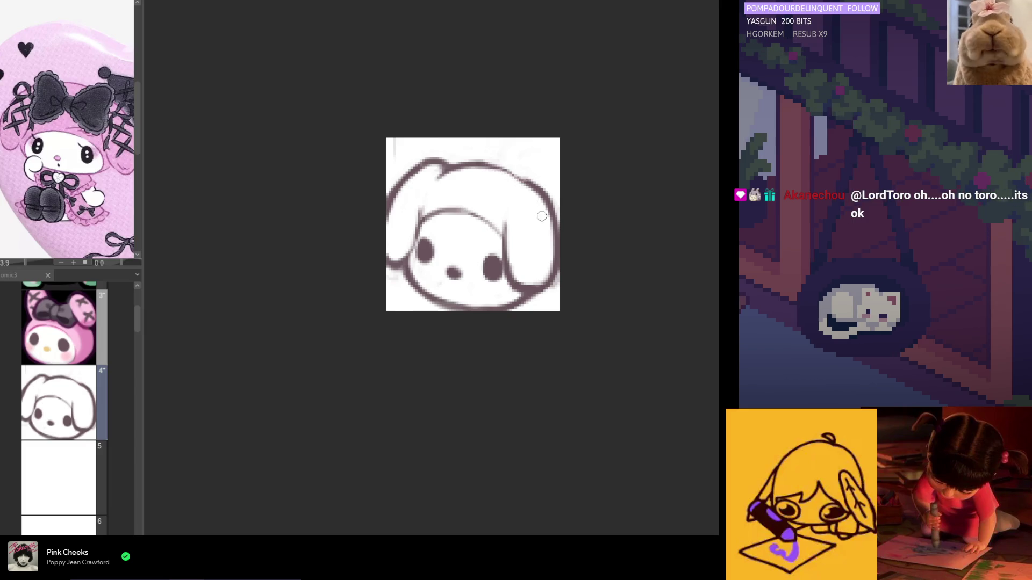
pyautogui.press('h')
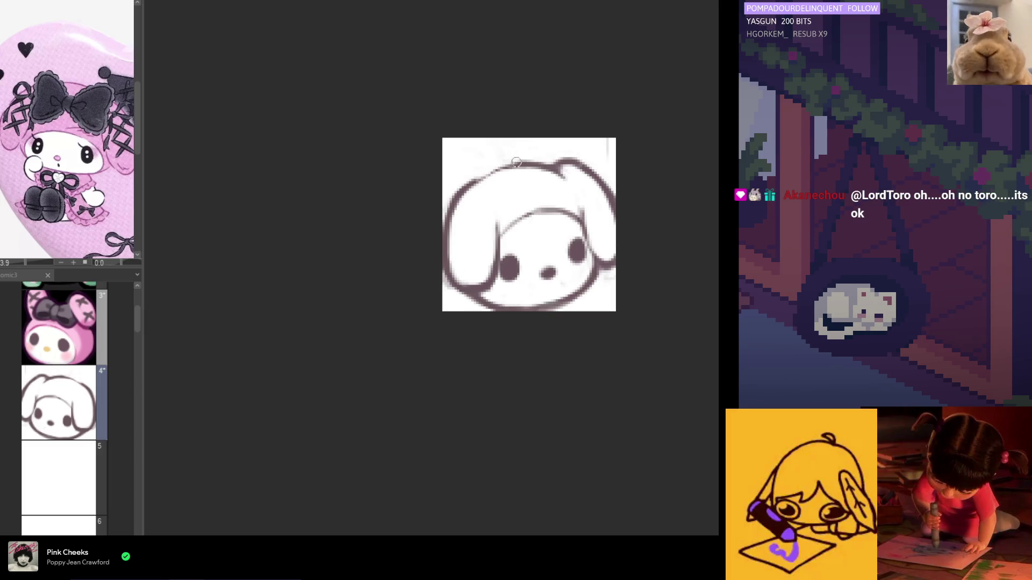
pyautogui.moveTo(516, 162); pyautogui.dragTo(464, 205)
pyautogui.hotkey('ctrl', 'z')
pyautogui.hotkey('ctrl', 'z')
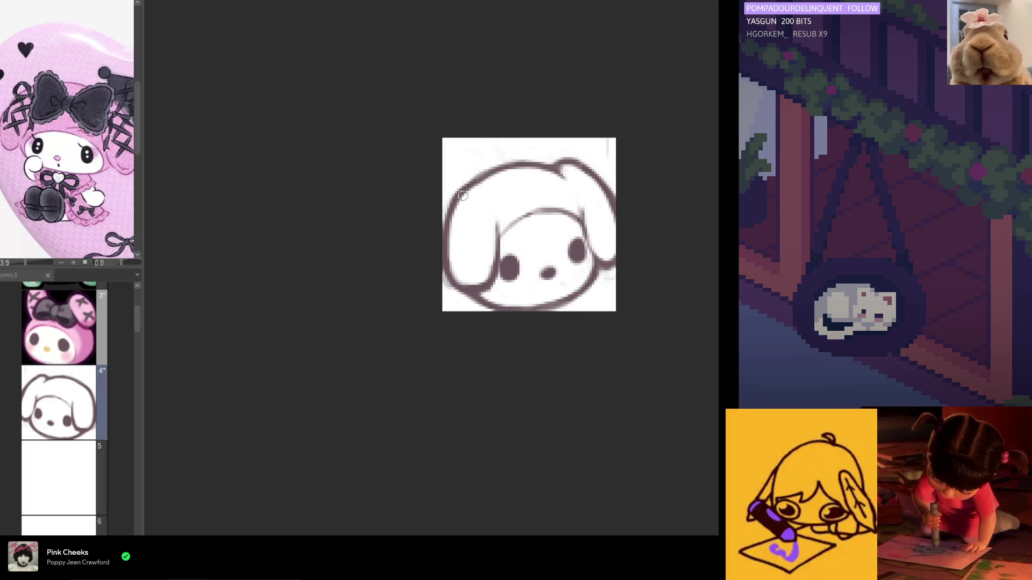
pyautogui.press('h')
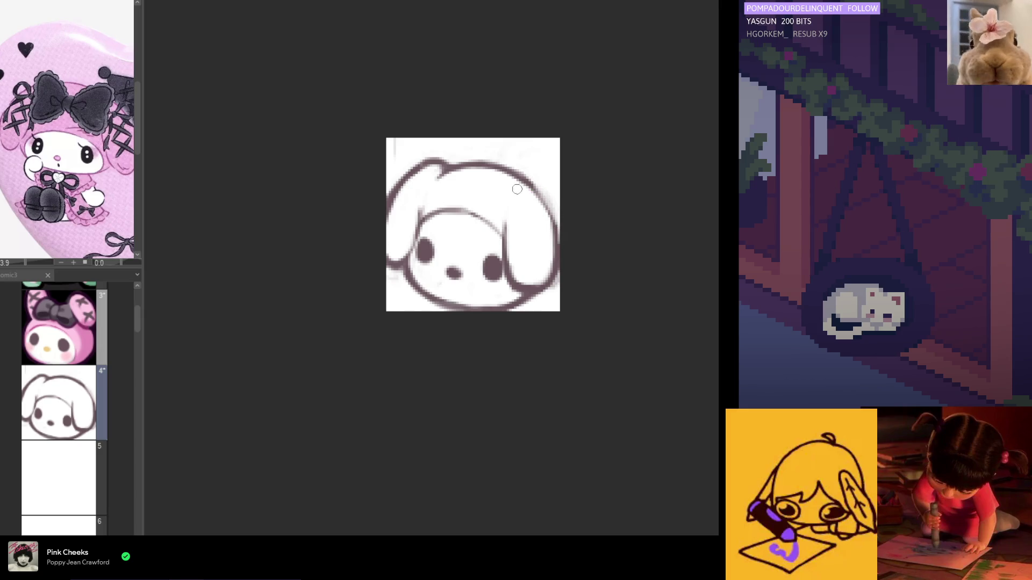
pyautogui.moveTo(518, 189); pyautogui.dragTo(553, 219)
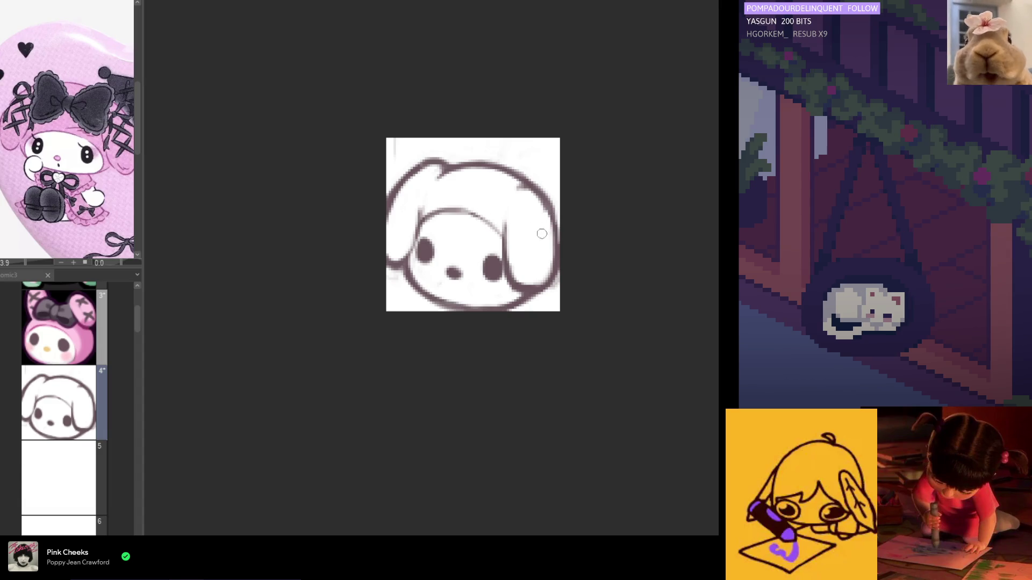
pyautogui.hotkey('ctrl', 'z')
pyautogui.moveTo(519, 189)
pyautogui.mouseDown()
pyautogui.moveTo(551, 221)
pyautogui.moveTo(538, 202)
pyautogui.moveTo(542, 225)
pyautogui.mouseUp()
pyautogui.hotkey('ctrl', 'z')
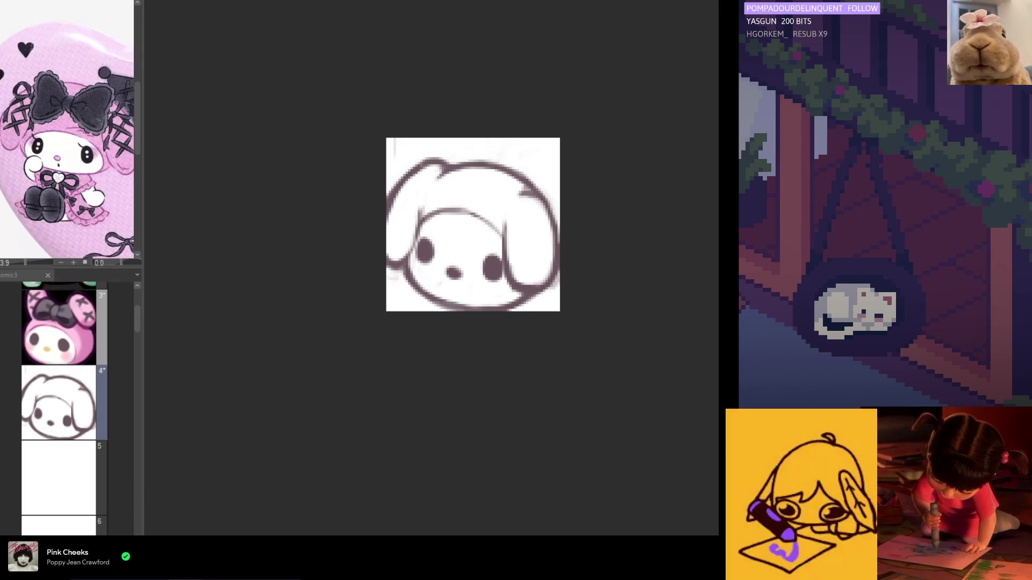
pyautogui.scroll(2, 379, 275)
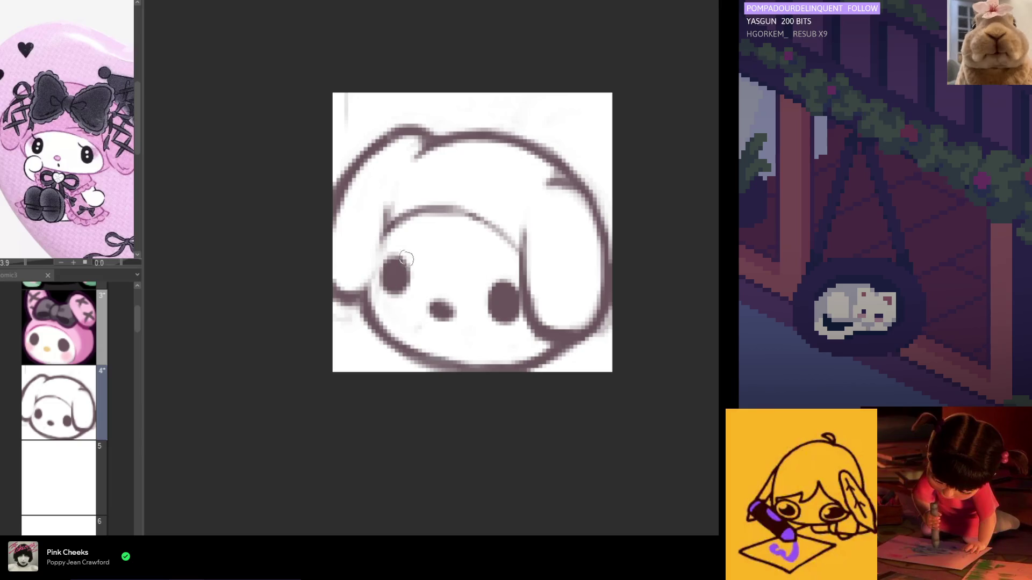
pyautogui.press('h')
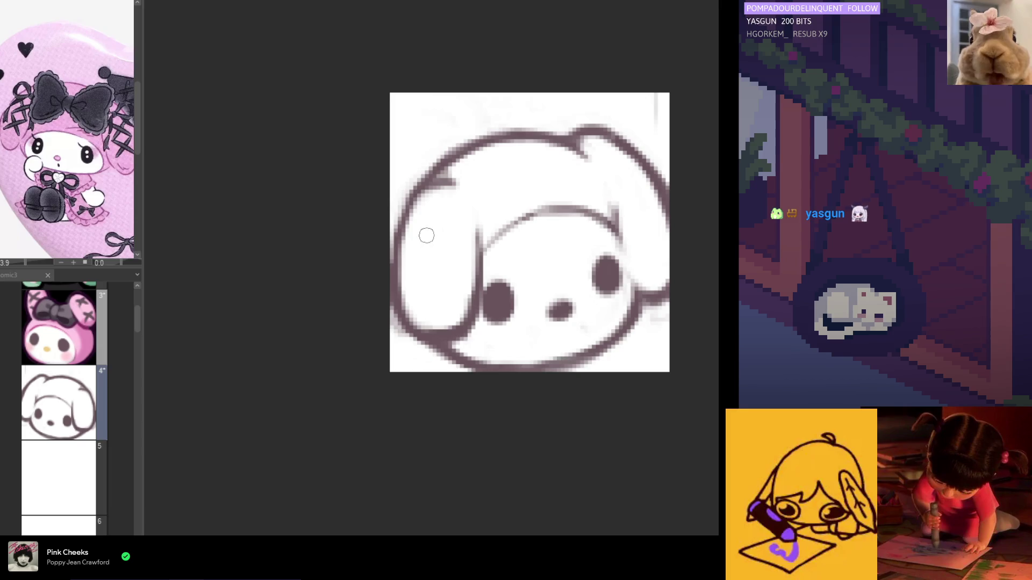
pyautogui.keyDown('alt'); pyautogui.click(486, 288); pyautogui.keyUp('alt')
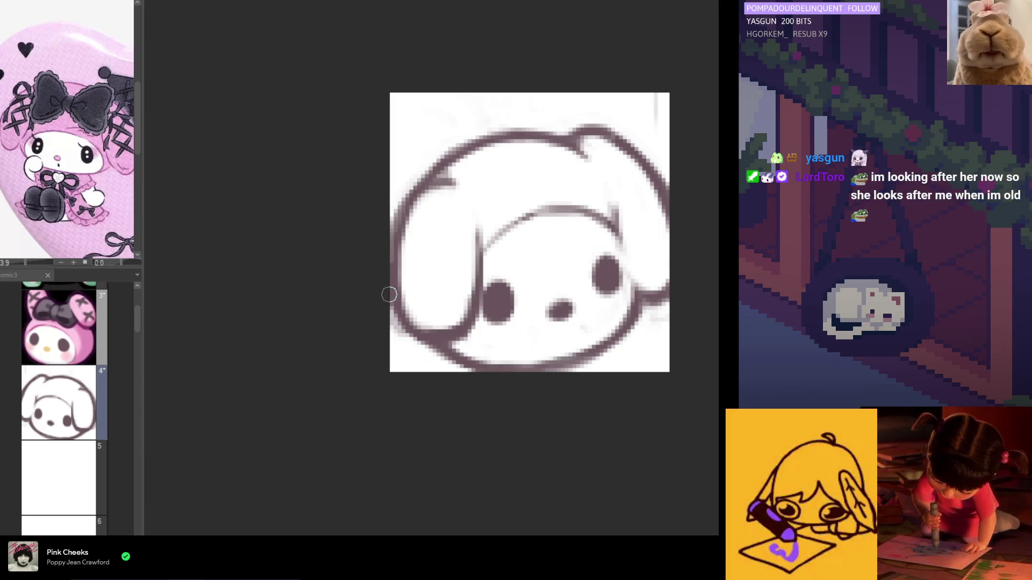
pyautogui.moveTo(444, 180); pyautogui.dragTo(397, 261)
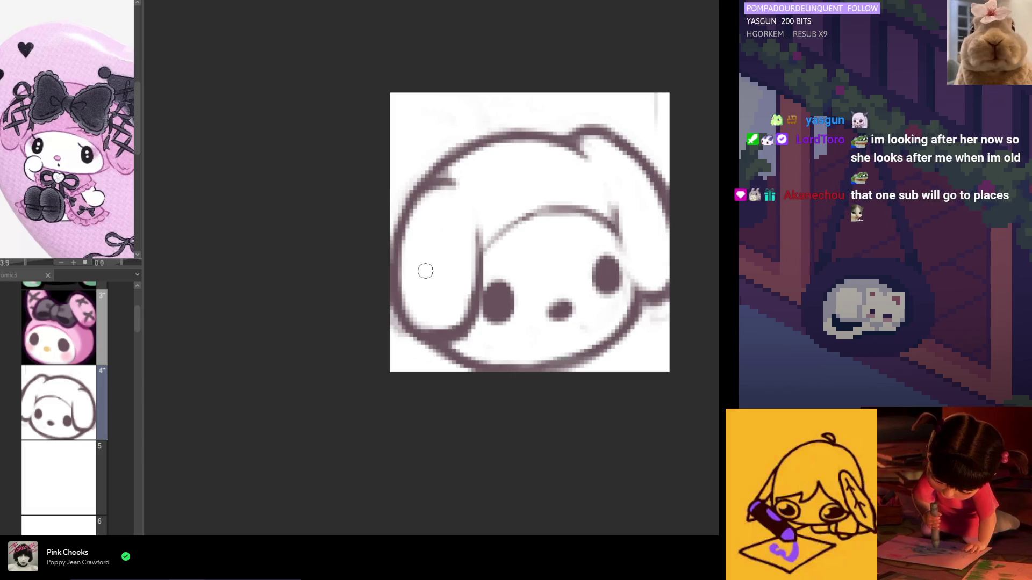
pyautogui.press('h')
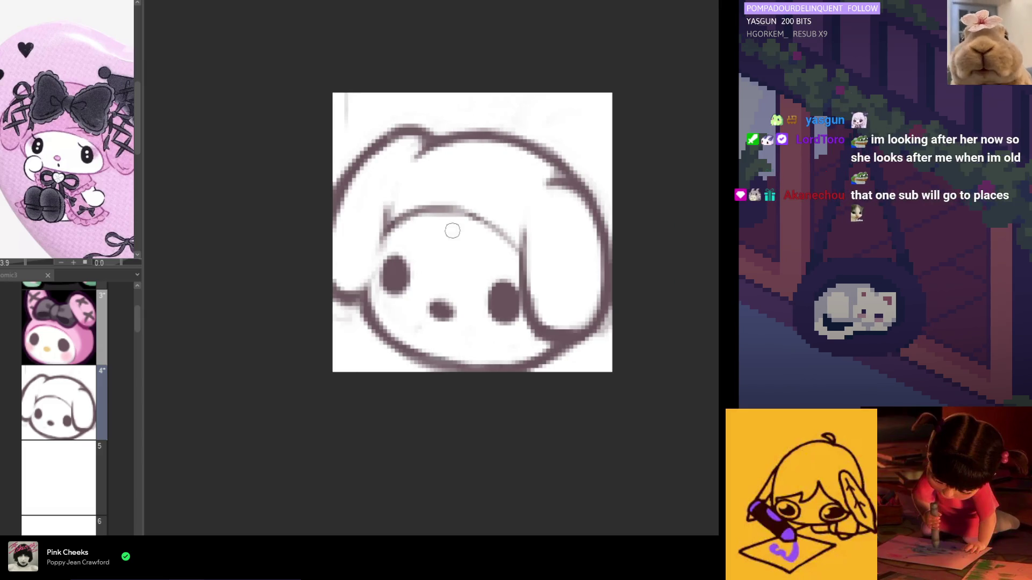
pyautogui.keyDown('alt'); pyautogui.click(504, 303); pyautogui.keyUp('alt')
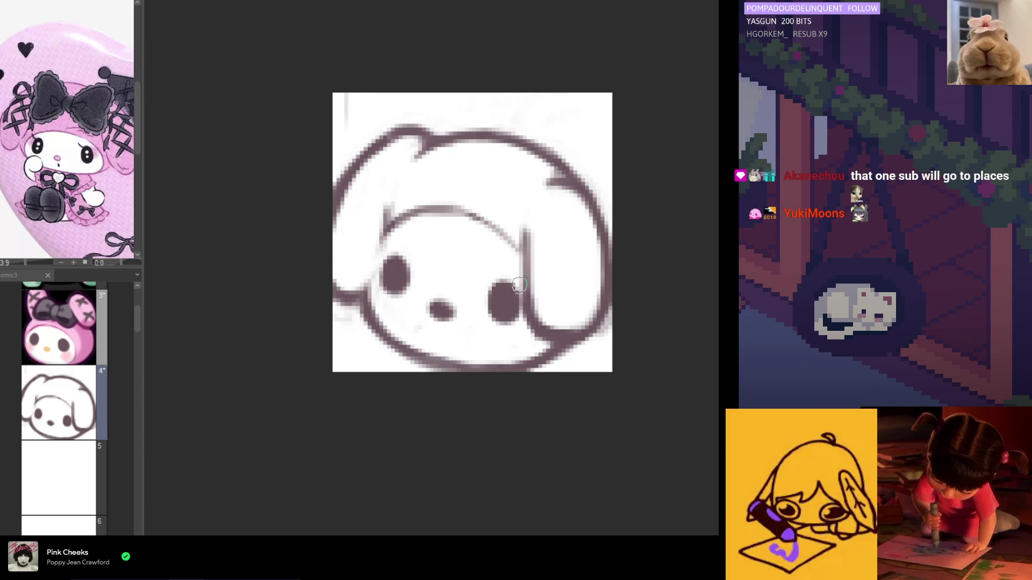
pyautogui.press('h')
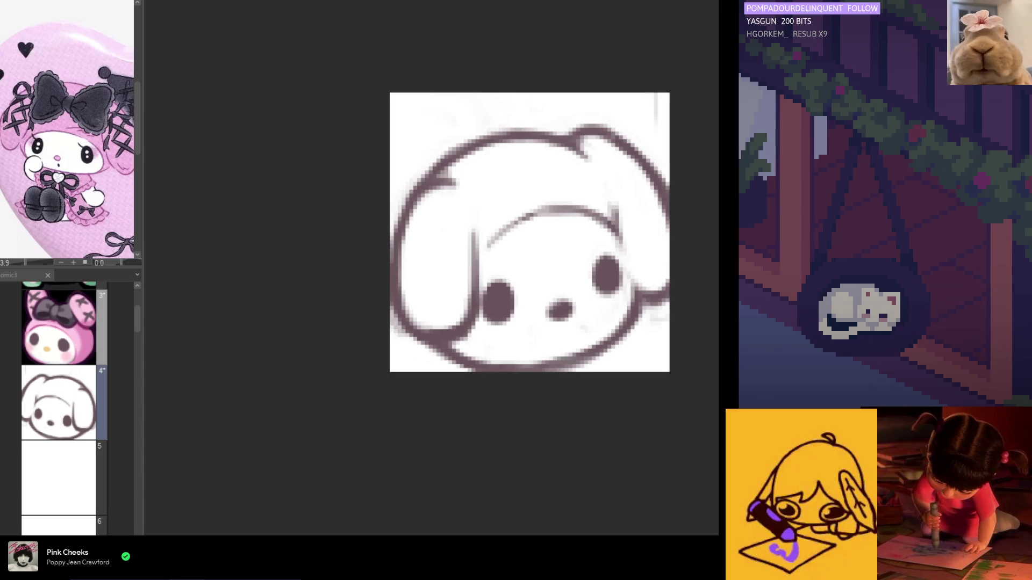
pyautogui.press('h')
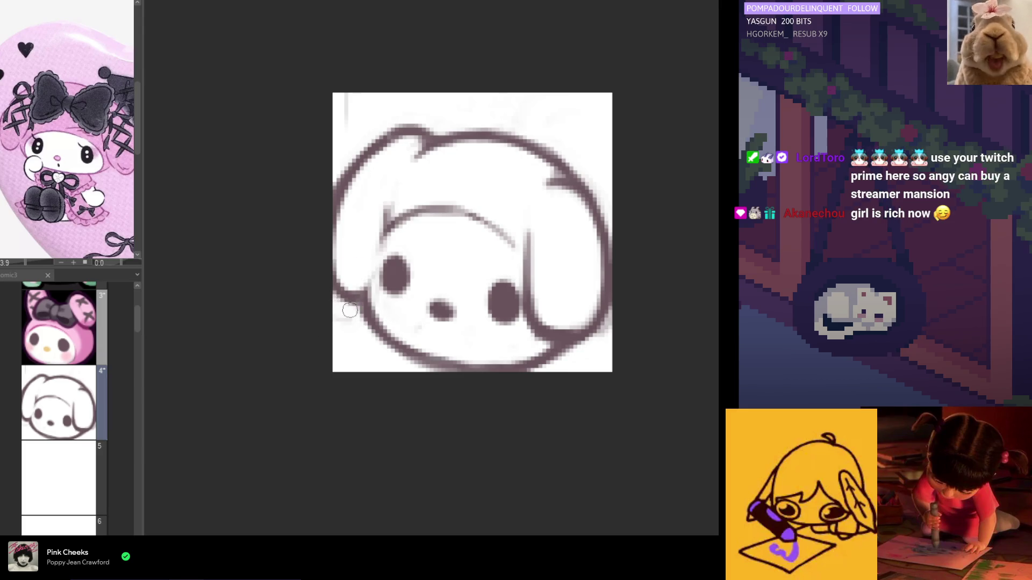
pyautogui.press('h')
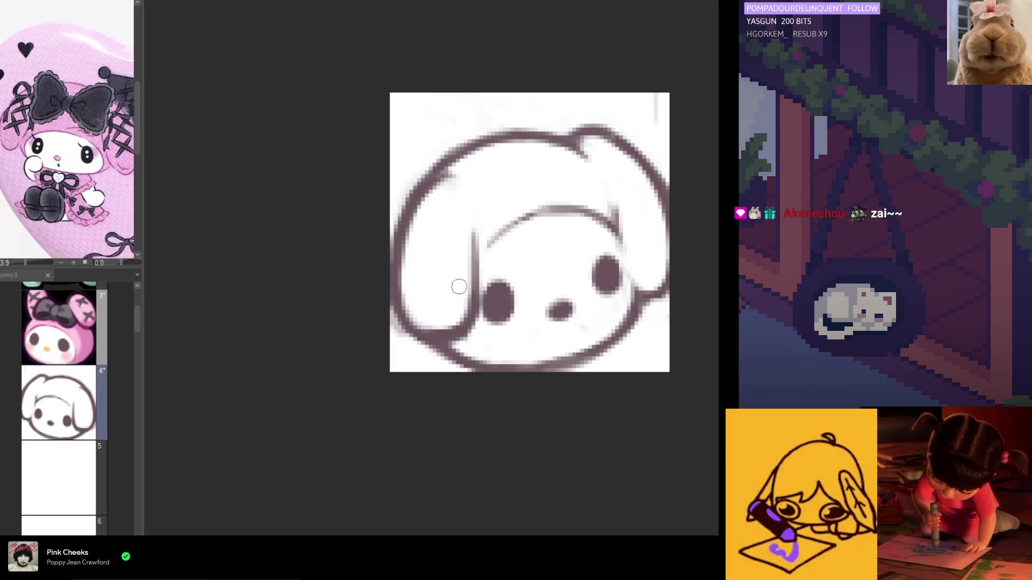
# Retrace the stroke joining the outline to the inner forehead arc, then restroke the arc darker.
pyautogui.press('h')
pyautogui.press('h')
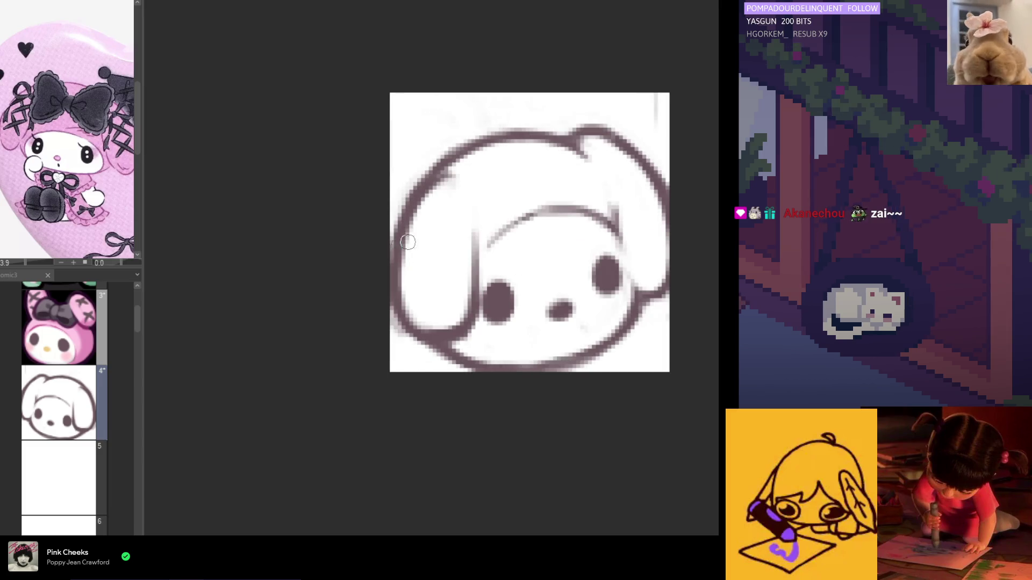
pyautogui.moveTo(481, 254)
pyautogui.mouseDown()
pyautogui.moveTo(534, 211)
pyautogui.moveTo(496, 271)
pyautogui.moveTo(518, 224)
pyautogui.mouseUp()
pyautogui.press('h')
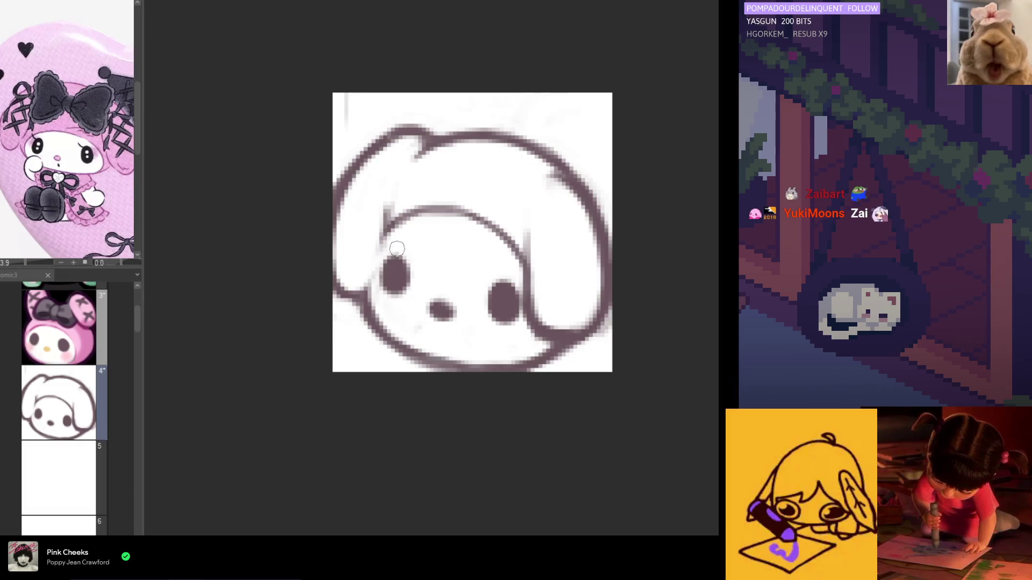
pyautogui.moveTo(391, 230); pyautogui.dragTo(472, 226)
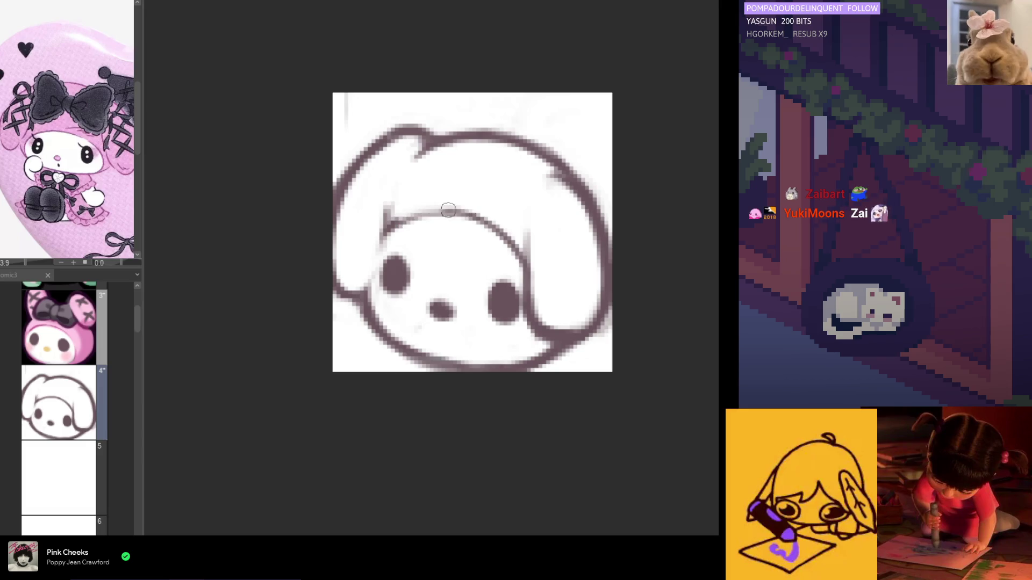
pyautogui.press('h')
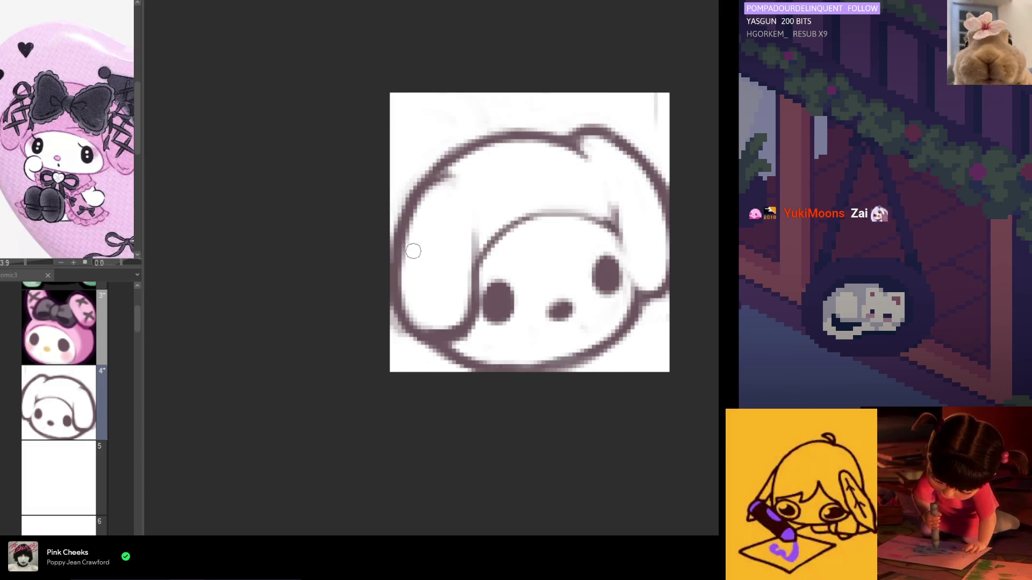
# Redo the short stroke at the face's right edge, checking it in mirrored view.
pyautogui.press('h')
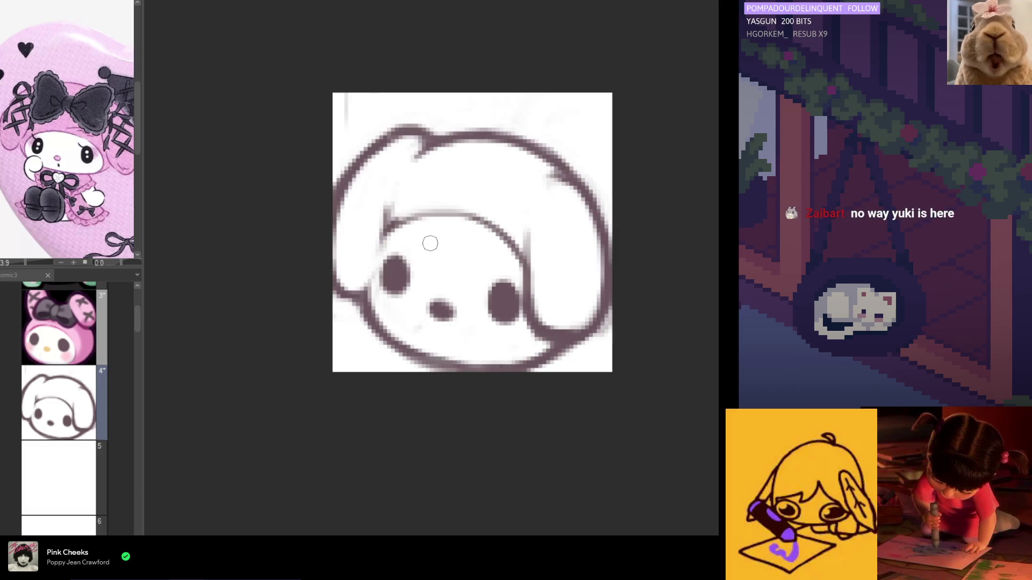
pyautogui.hotkey('ctrl', 'z')
pyautogui.moveTo(532, 231)
pyautogui.mouseDown()
pyautogui.moveTo(524, 263)
pyautogui.moveTo(519, 247)
pyautogui.mouseUp()
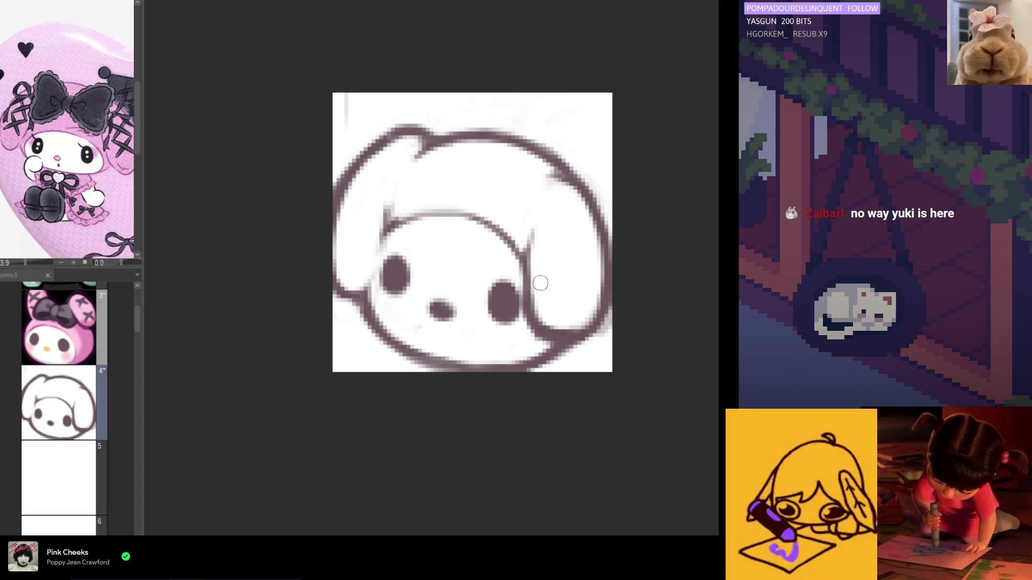
pyautogui.scroll(-4, 537, 194)
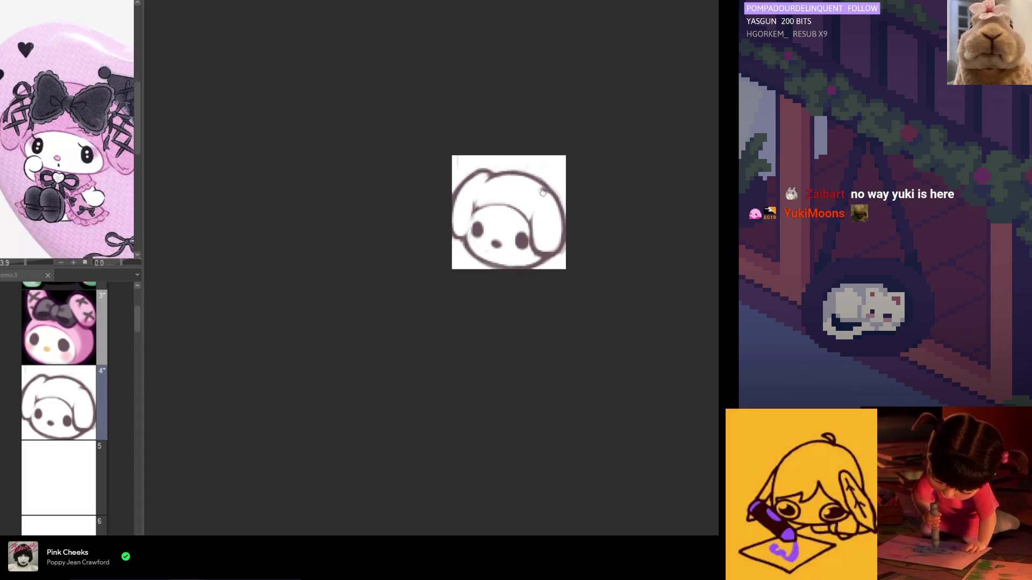
pyautogui.scroll(1, 540, 193)
pyautogui.press('h')
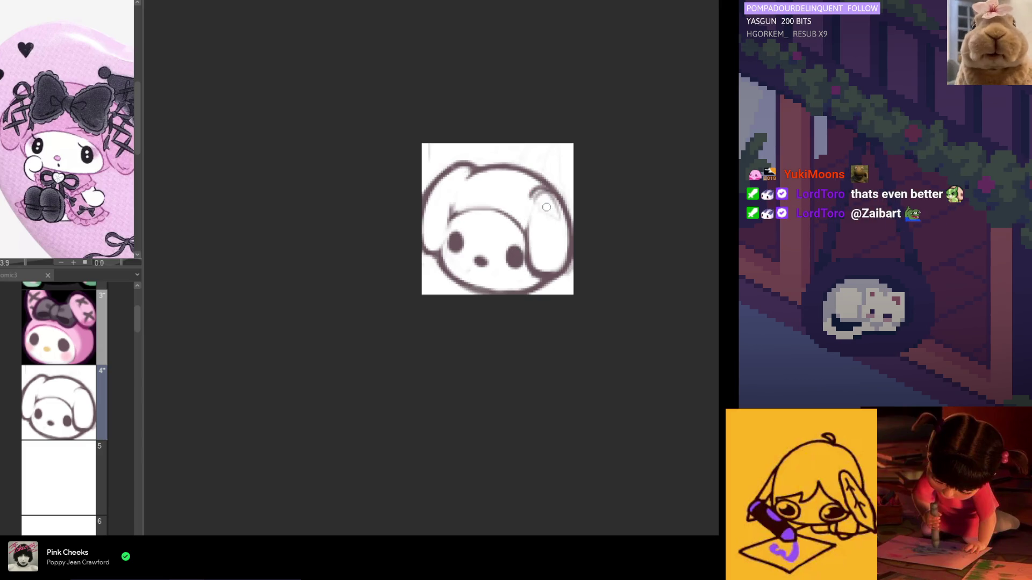
# Erase the faint sketch line and the dark inner line from the ear beside the face.
pyautogui.moveTo(554, 226); pyautogui.dragTo(538, 193)
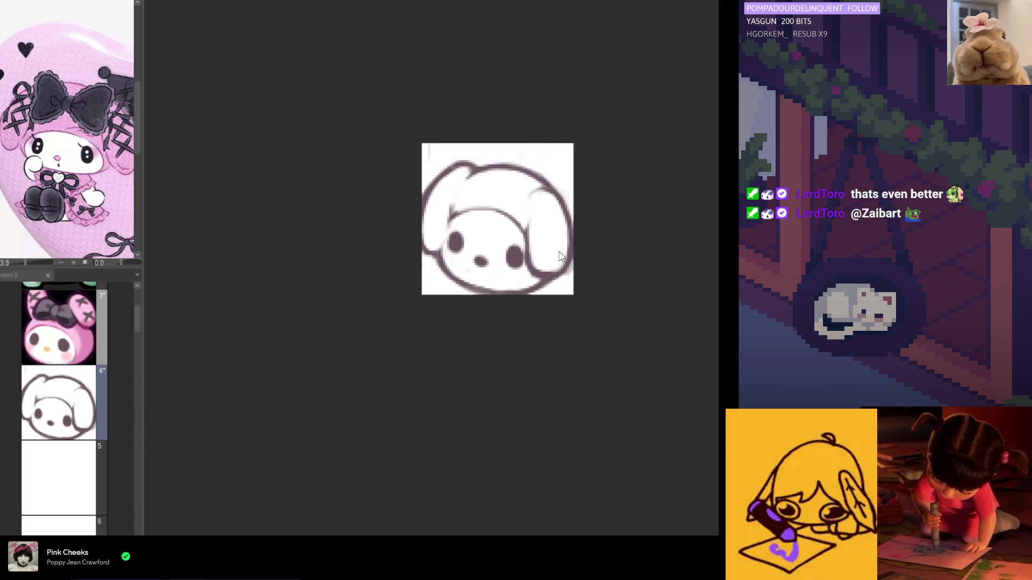
pyautogui.moveTo(532, 267)
pyautogui.mouseDown()
pyautogui.moveTo(527, 216)
pyautogui.moveTo(525, 255)
pyautogui.mouseUp()
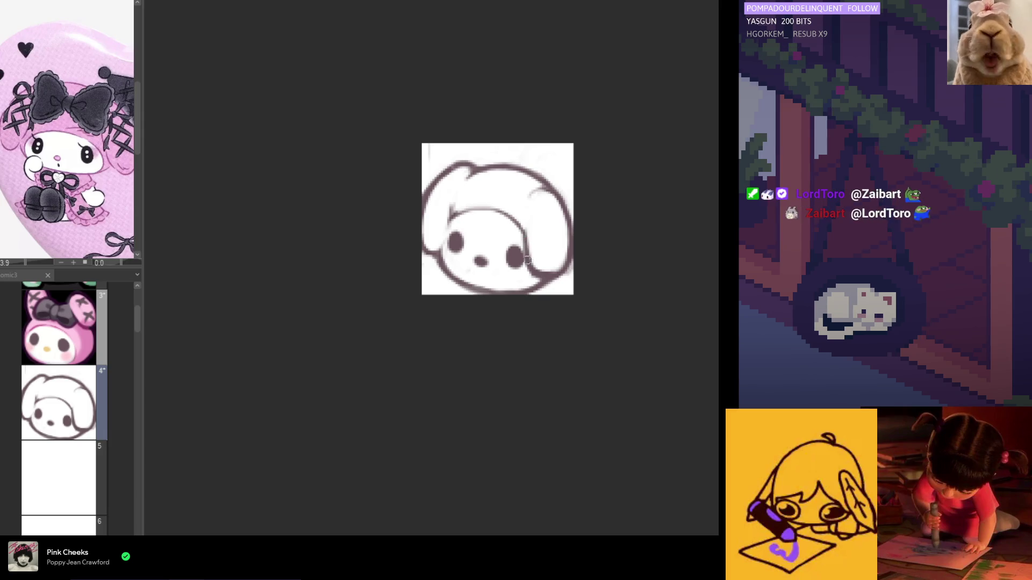
pyautogui.press('h')
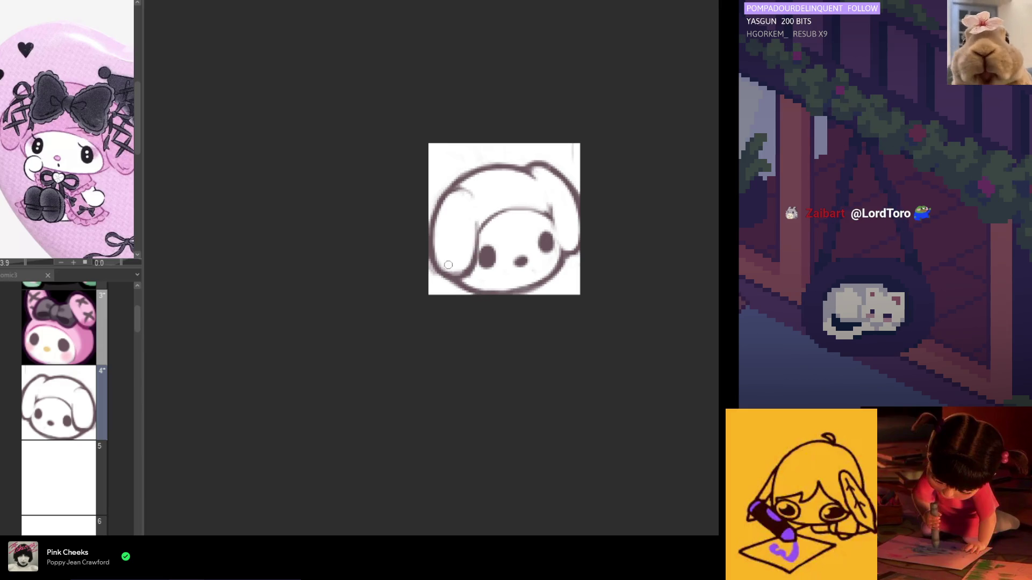
pyautogui.press('h')
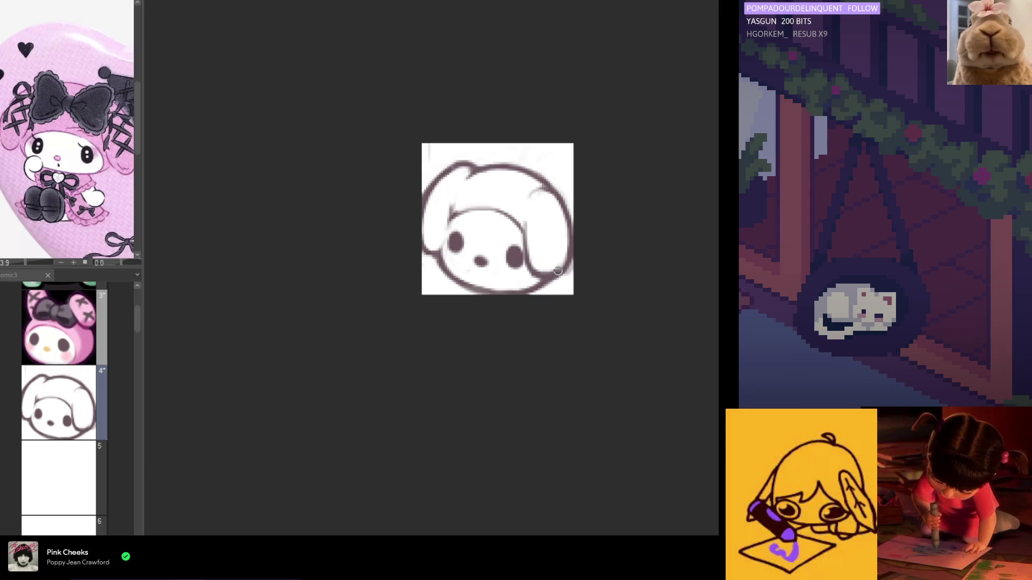
# Thicken the ear's outline with a dark stroke, then begin lassoing the forehead arc.
pyautogui.moveTo(557, 270); pyautogui.dragTo(567, 241)
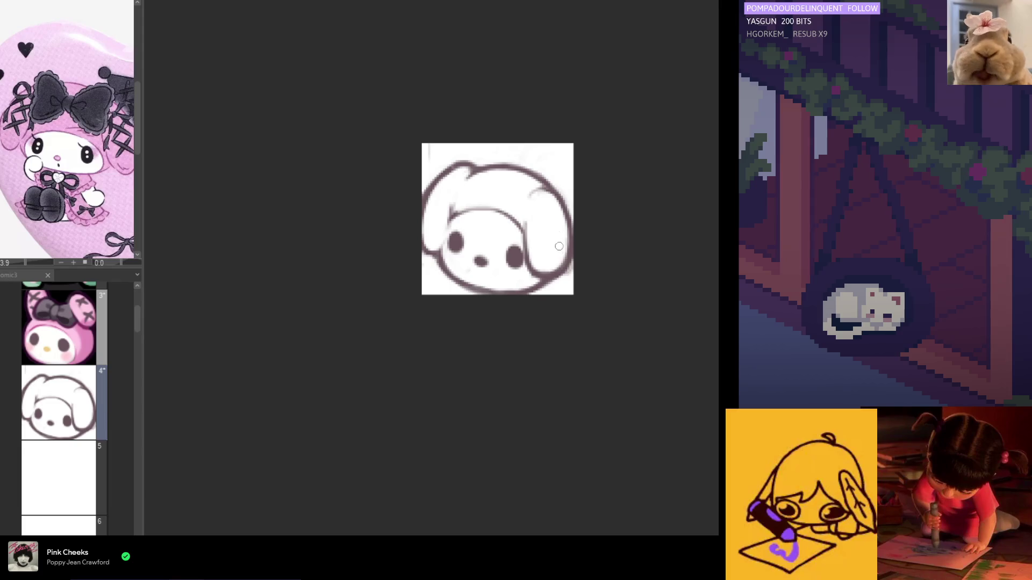
pyautogui.press('h')
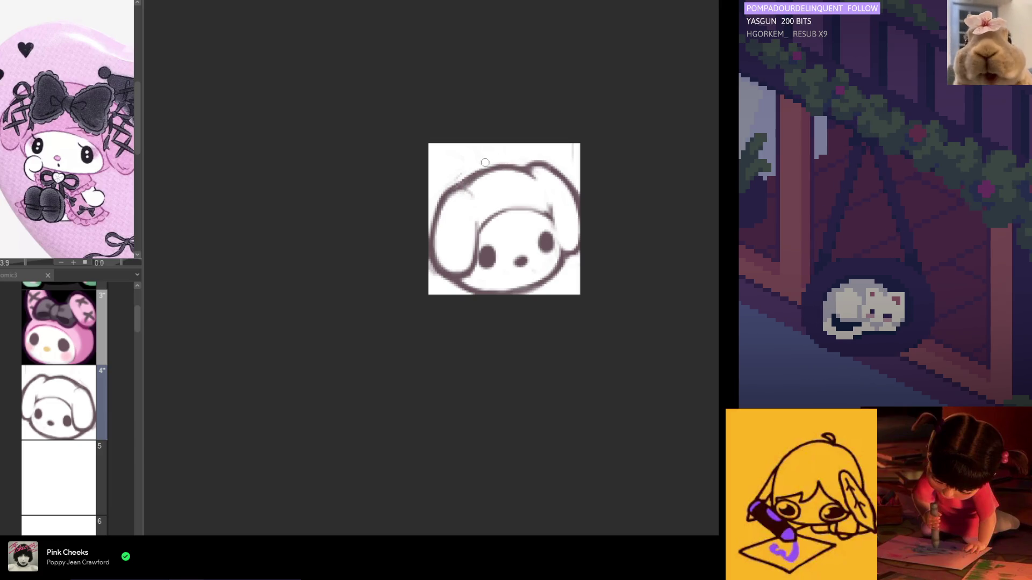
pyautogui.press('h')
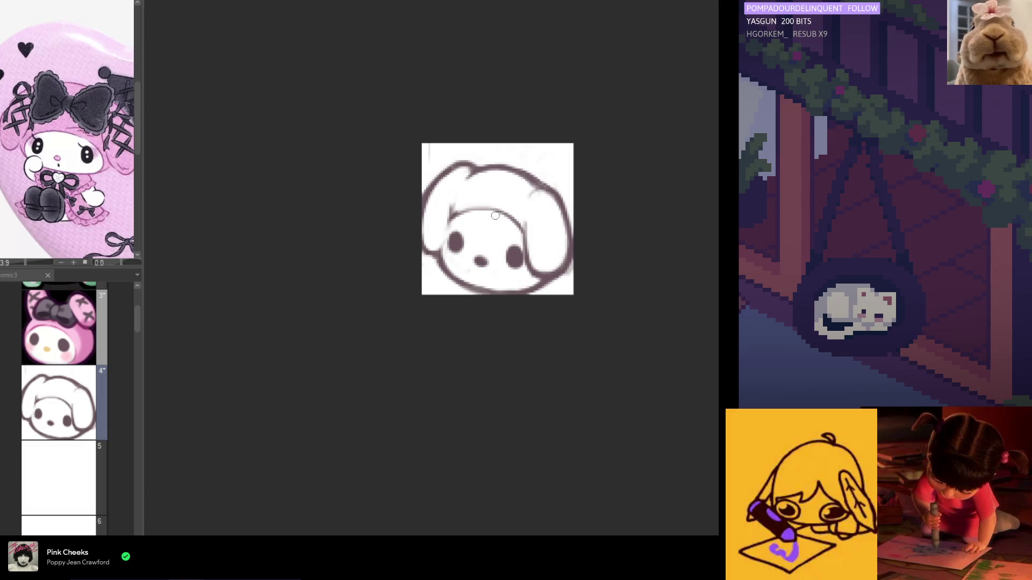
pyautogui.scroll(-1, 439, 281)
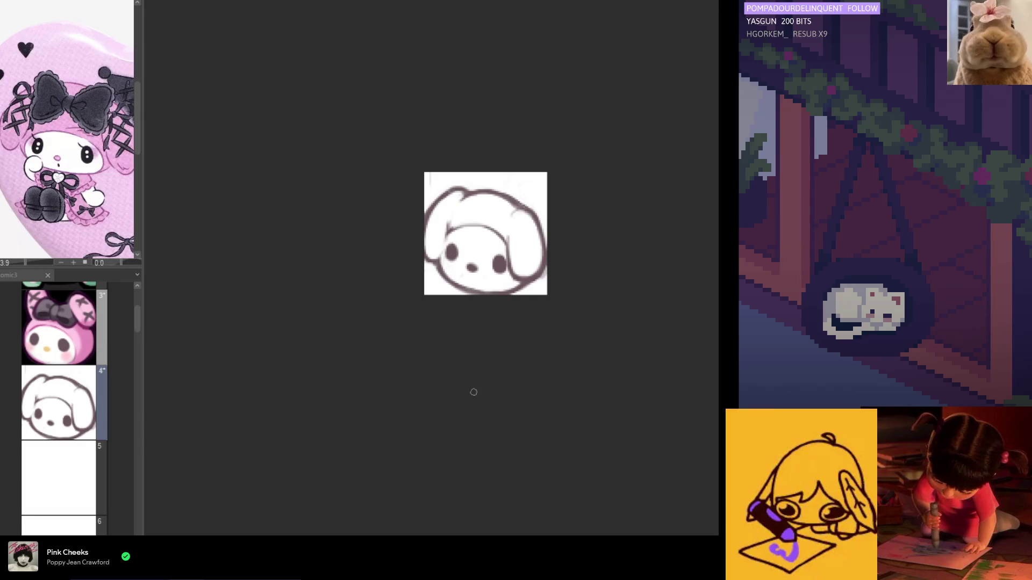
pyautogui.scroll(3, 482, 272)
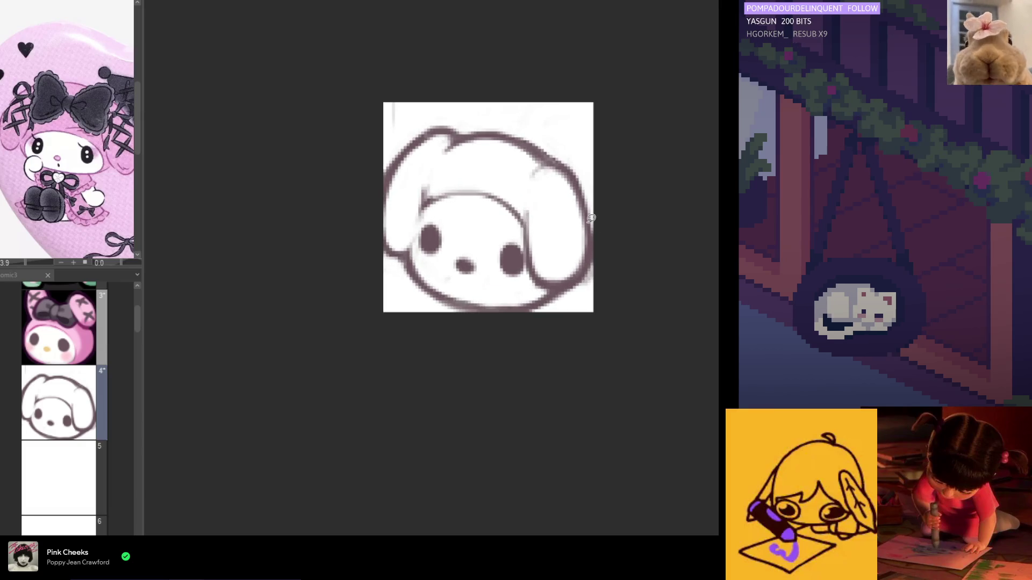
pyautogui.moveTo(550, 219)
pyautogui.mouseDown()
pyautogui.moveTo(524, 241)
pyautogui.moveTo(449, 216)
pyautogui.mouseUp()
# Lasso the forehead arc, skew it so one side slants down, and deselect.
pyautogui.moveTo(407, 183)
pyautogui.mouseDown()
pyautogui.moveTo(559, 206)
pyautogui.moveTo(553, 219)
pyautogui.mouseUp()
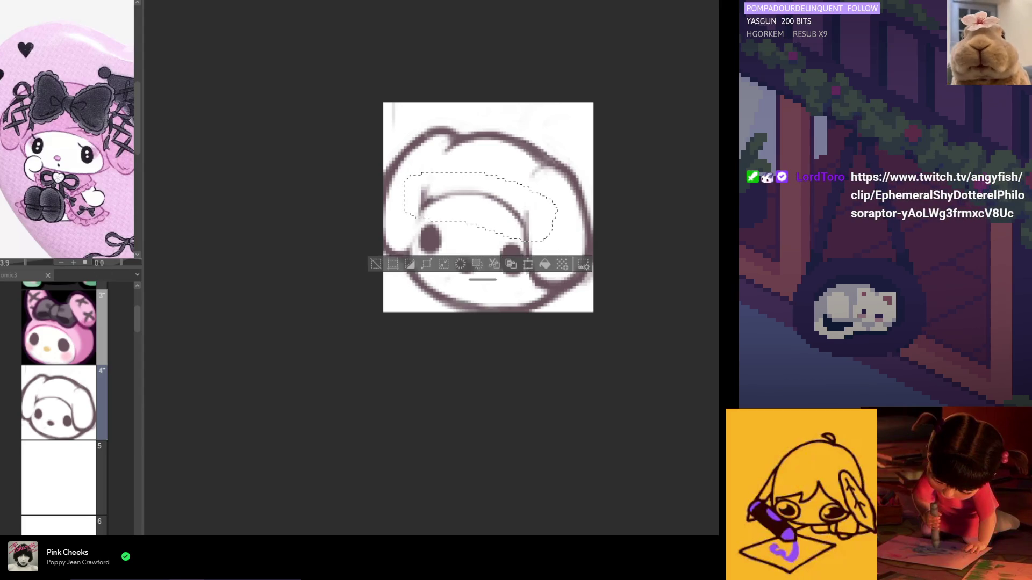
pyautogui.click(527, 264)
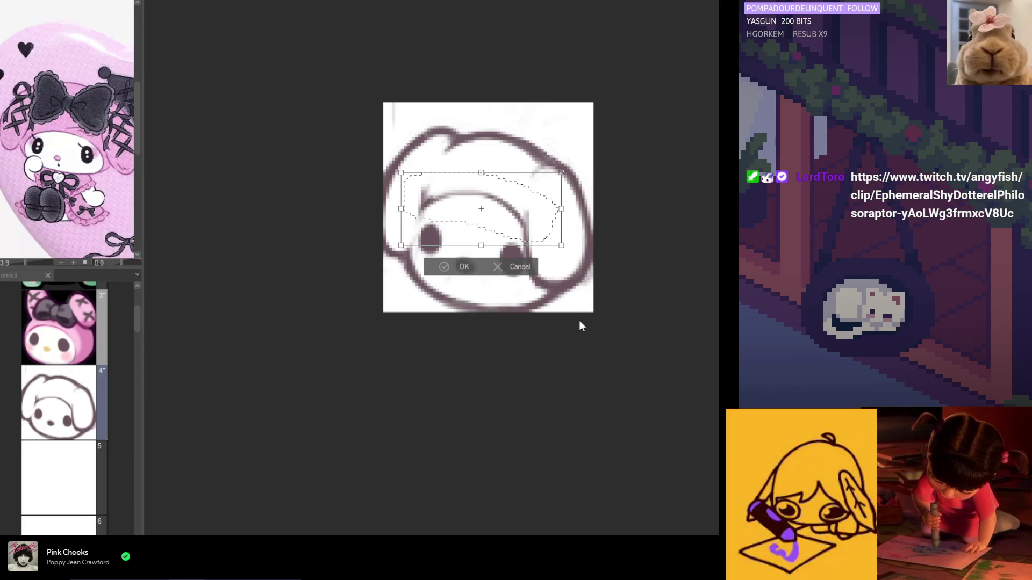
pyautogui.moveTo(561, 209); pyautogui.dragTo(562, 231)
pyautogui.scroll(-3, 454, 238)
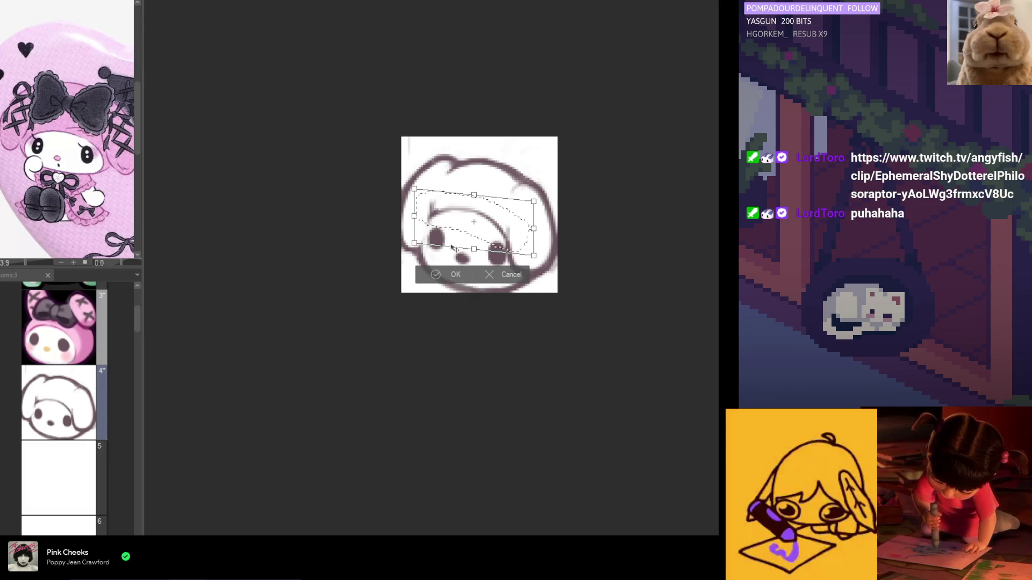
pyautogui.click(452, 275)
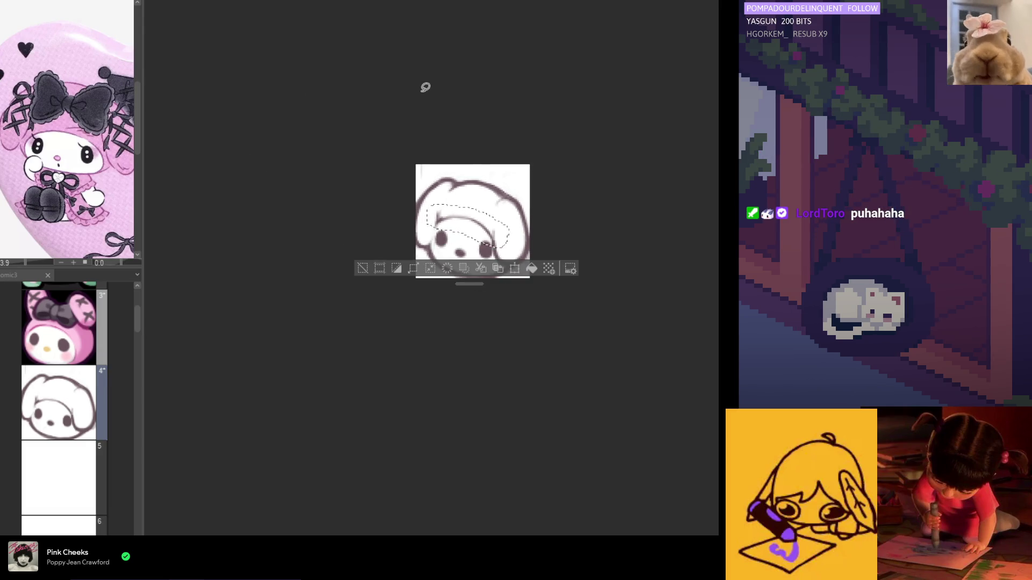
pyautogui.hotkey('ctrl', 'd')
pyautogui.scroll(4, 610, 246)
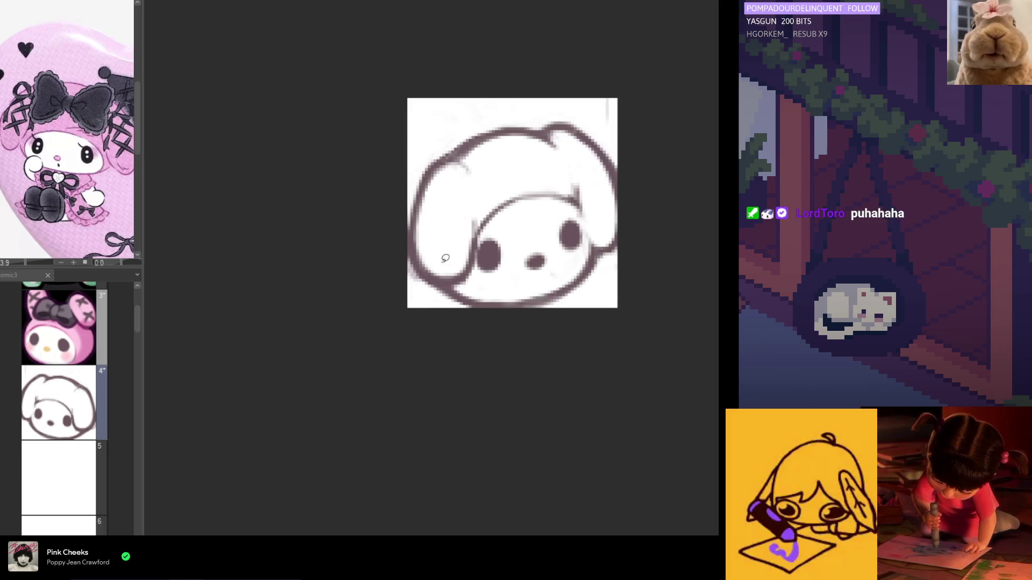
# Darken and thicken the chin outline, checking it in mirrored view.
pyautogui.press('h')
pyautogui.press('b')
pyautogui.scroll(2, 504, 264)
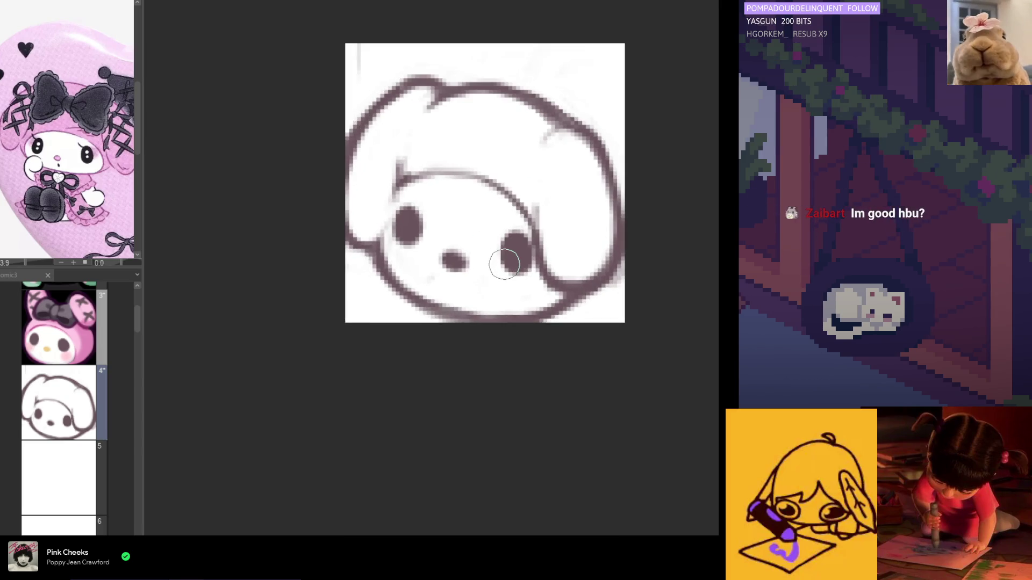
pyautogui.press('h')
pyautogui.press('h')
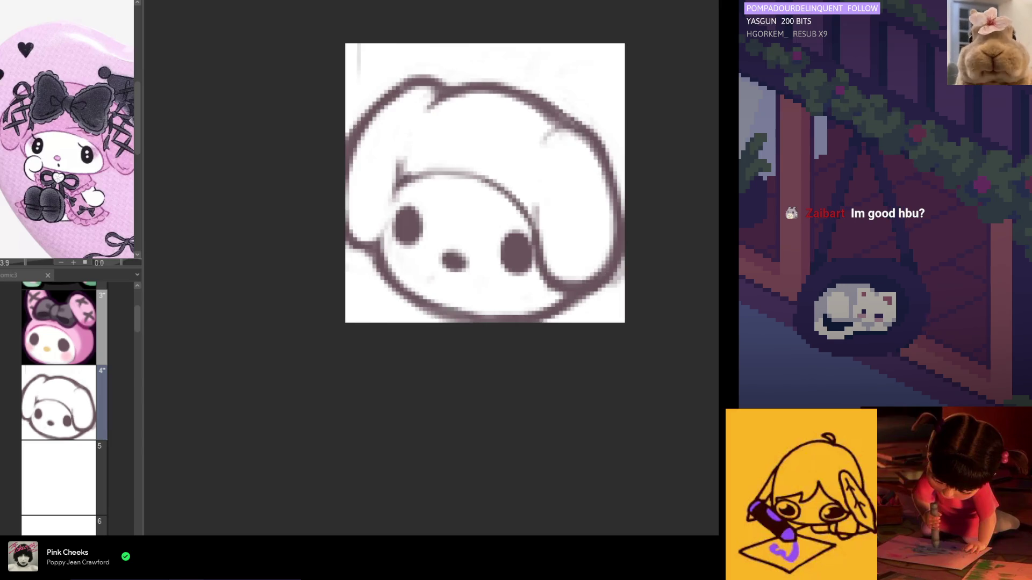
pyautogui.moveTo(476, 319)
pyautogui.mouseDown()
pyautogui.moveTo(548, 314)
pyautogui.moveTo(568, 296)
pyautogui.mouseUp()
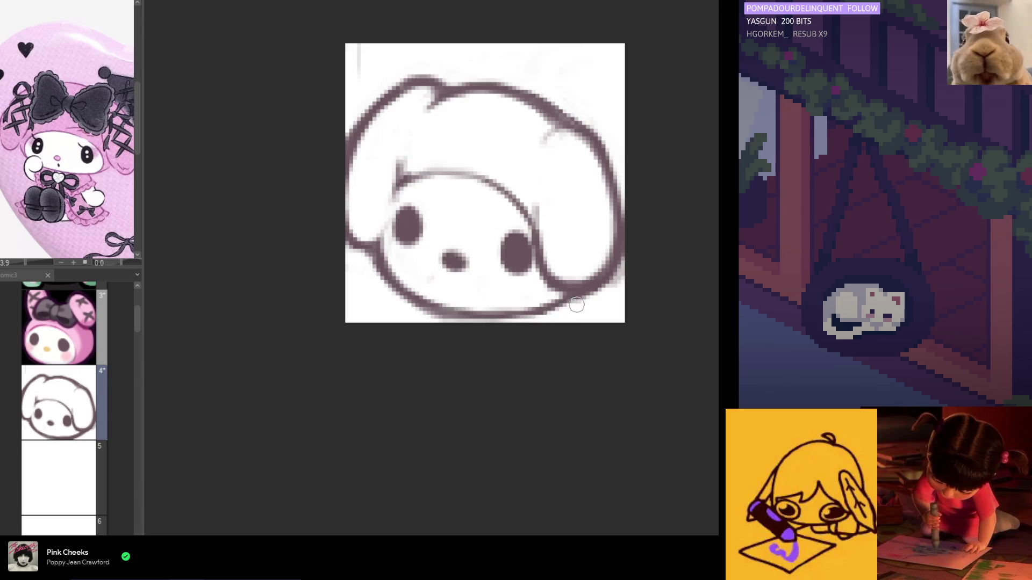
pyautogui.press('h')
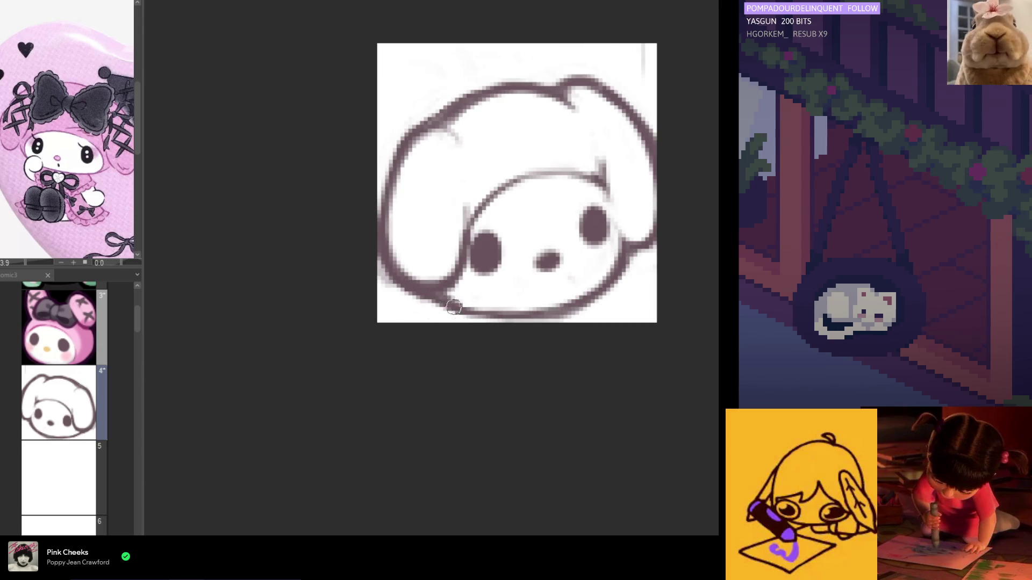
# Re-stroke the lower-left cheek and chin line, erase excess outline, then lasso the right eye.
pyautogui.moveTo(437, 293); pyautogui.dragTo(473, 307)
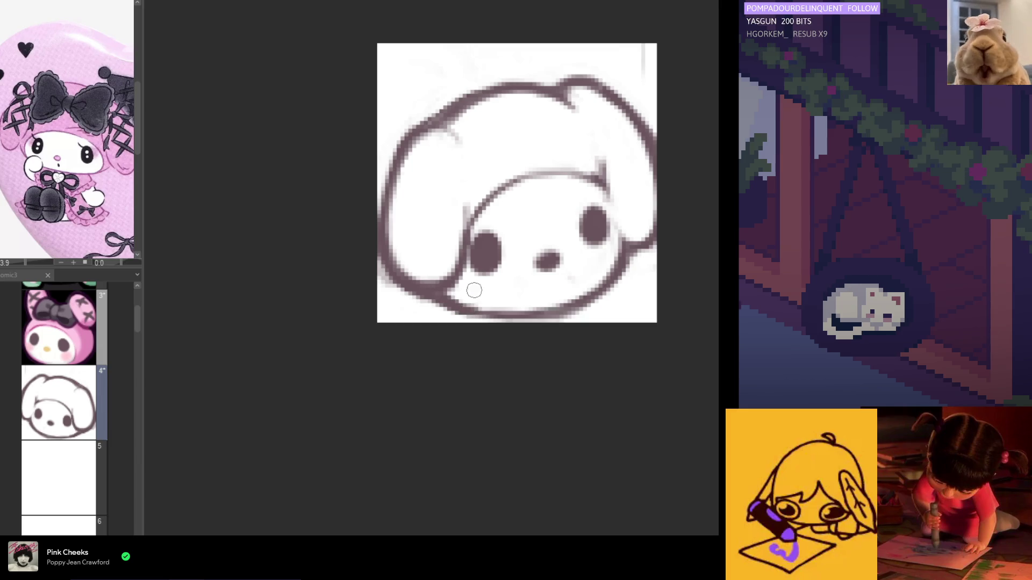
pyautogui.moveTo(465, 275); pyautogui.dragTo(473, 291)
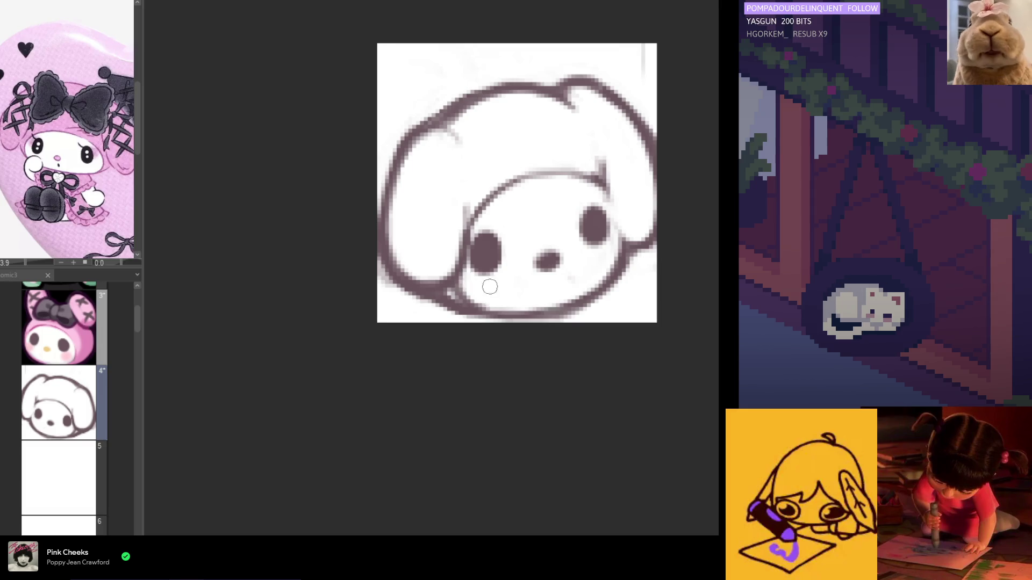
pyautogui.press('h')
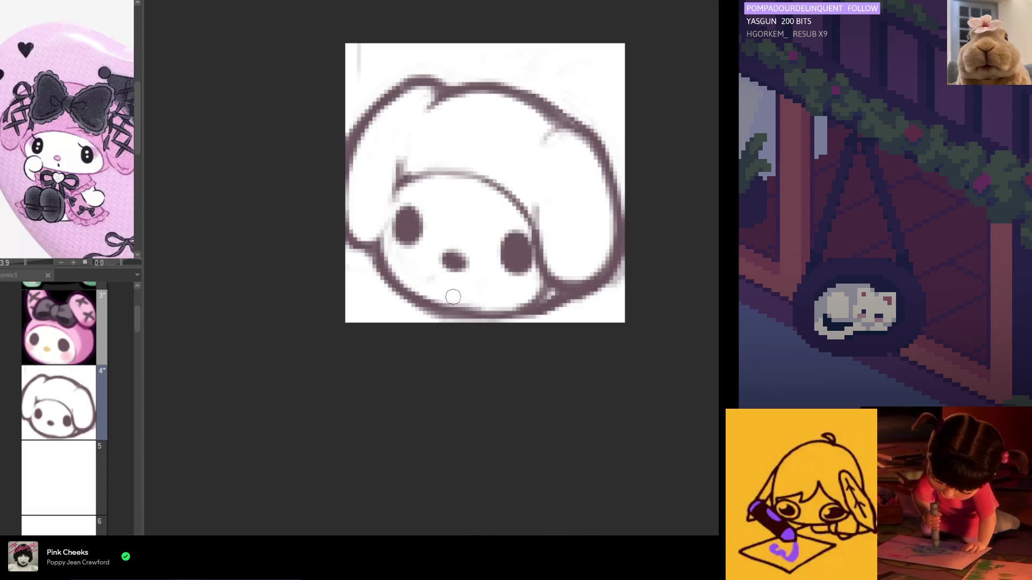
pyautogui.moveTo(365, 268)
pyautogui.mouseDown()
pyautogui.moveTo(427, 312)
pyautogui.moveTo(465, 320)
pyautogui.moveTo(453, 307)
pyautogui.mouseUp()
pyautogui.press('h')
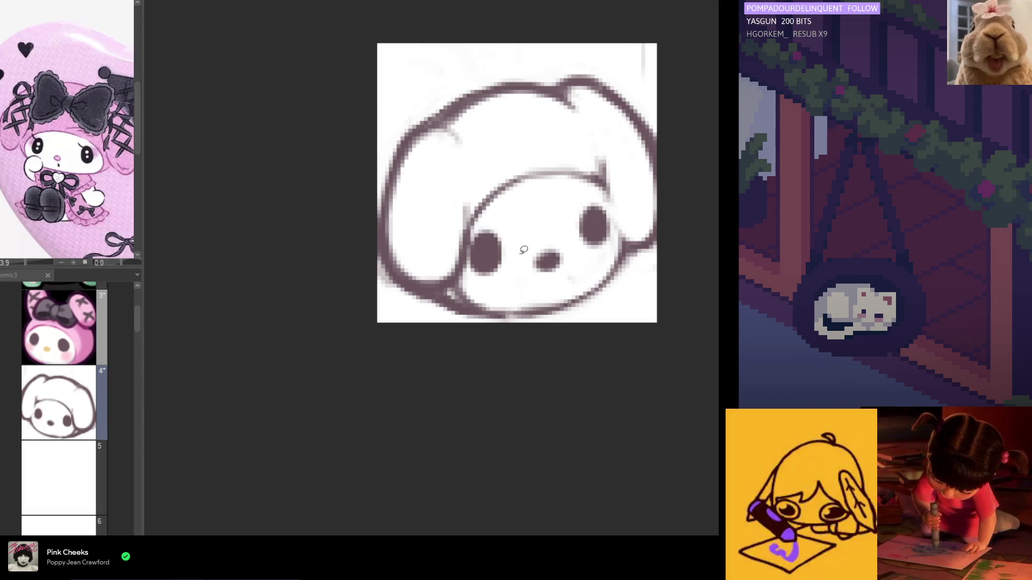
pyautogui.hotkey('ctrl', 'a')
pyautogui.press('h')
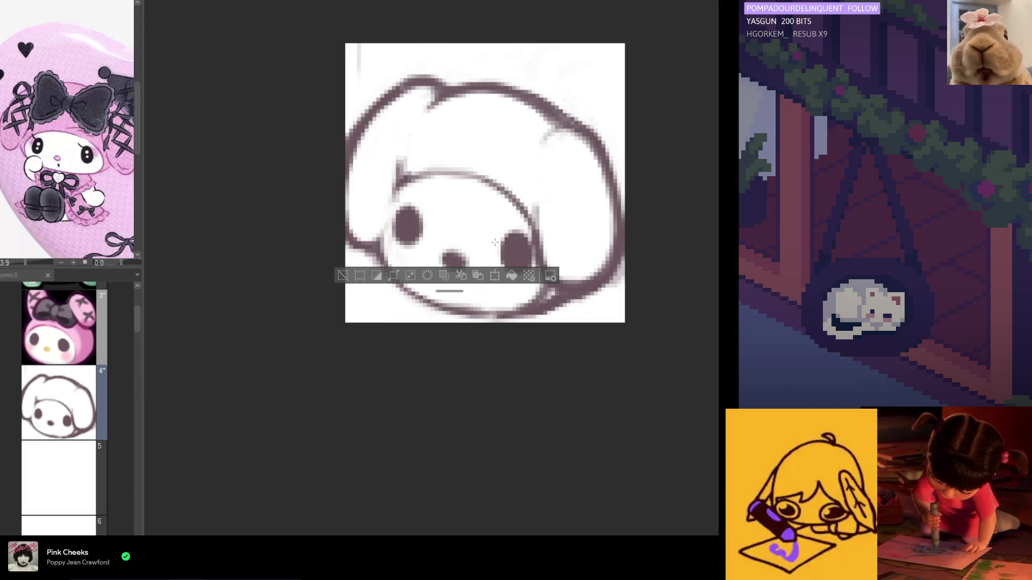
pyautogui.hotkey('ctrl', 'd')
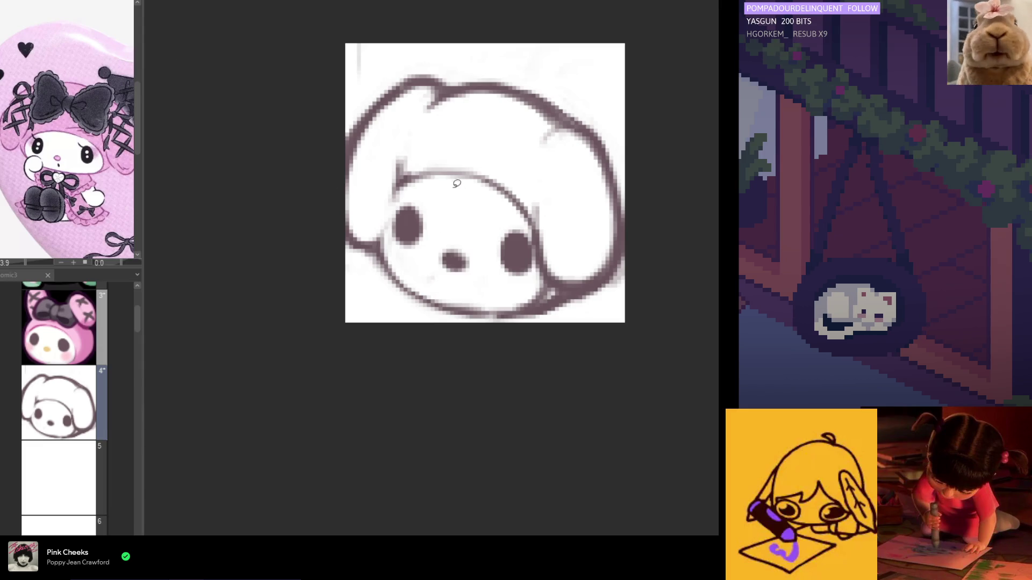
pyautogui.moveTo(527, 217); pyautogui.dragTo(536, 248)
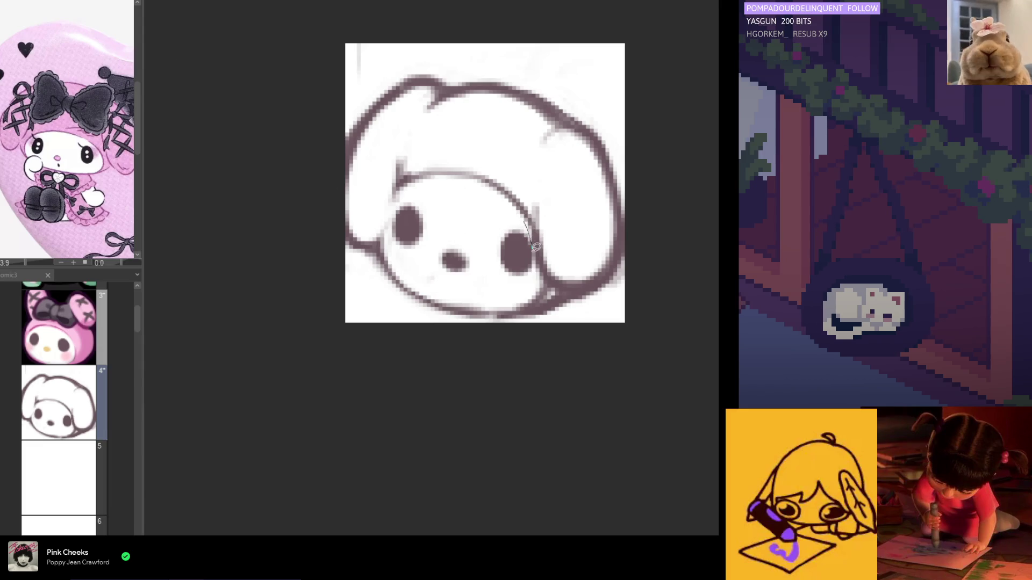
# Move the right eye and the nose to better positions using lasso selections and transforms.
pyautogui.moveTo(511, 282); pyautogui.dragTo(513, 217)
pyautogui.hotkey('ctrl', 't')
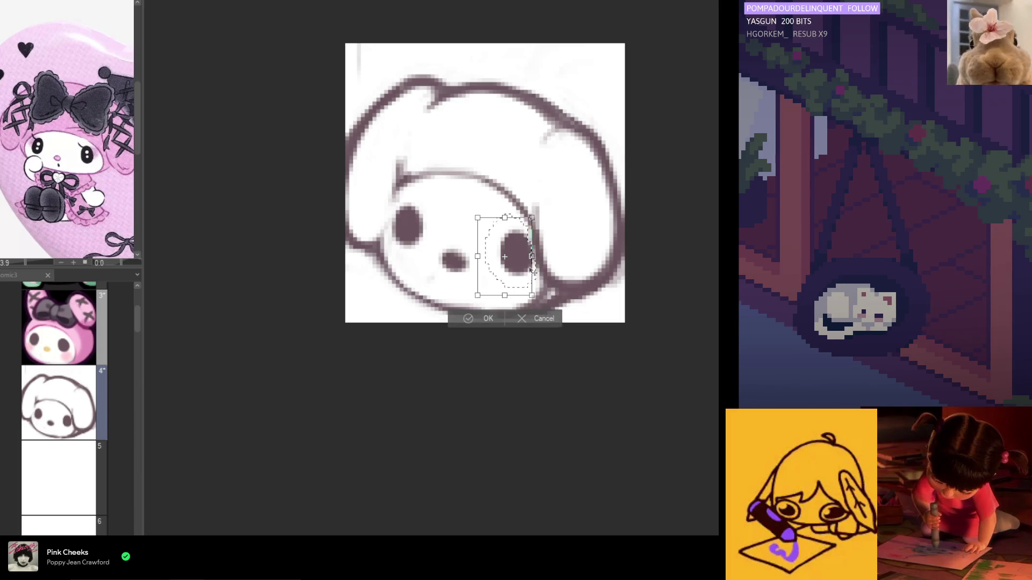
pyautogui.click(483, 320)
pyautogui.hotkey('ctrl', 'd')
pyautogui.moveTo(438, 276); pyautogui.dragTo(471, 250)
pyautogui.hotkey('ctrl', 't')
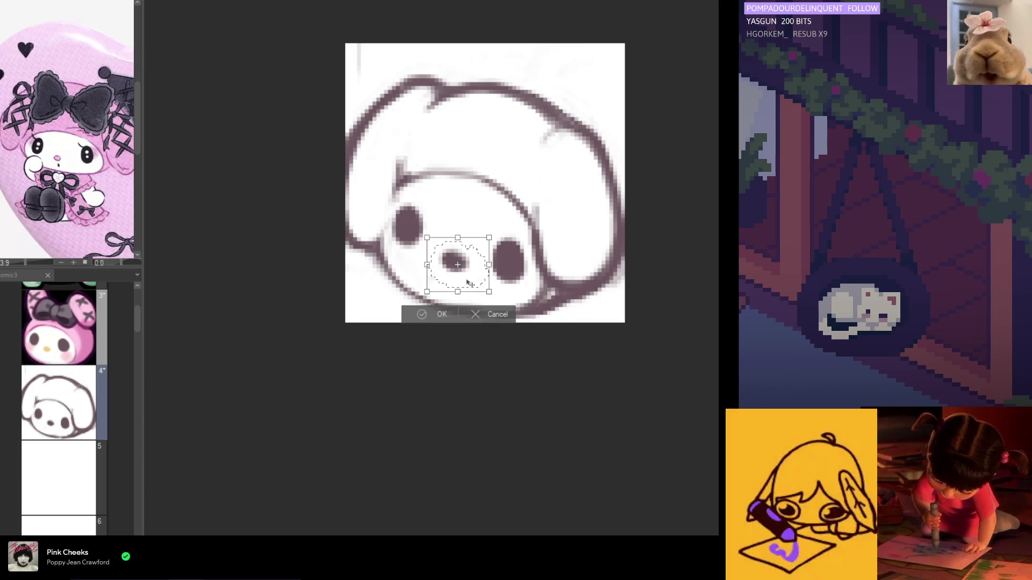
pyautogui.click(434, 320)
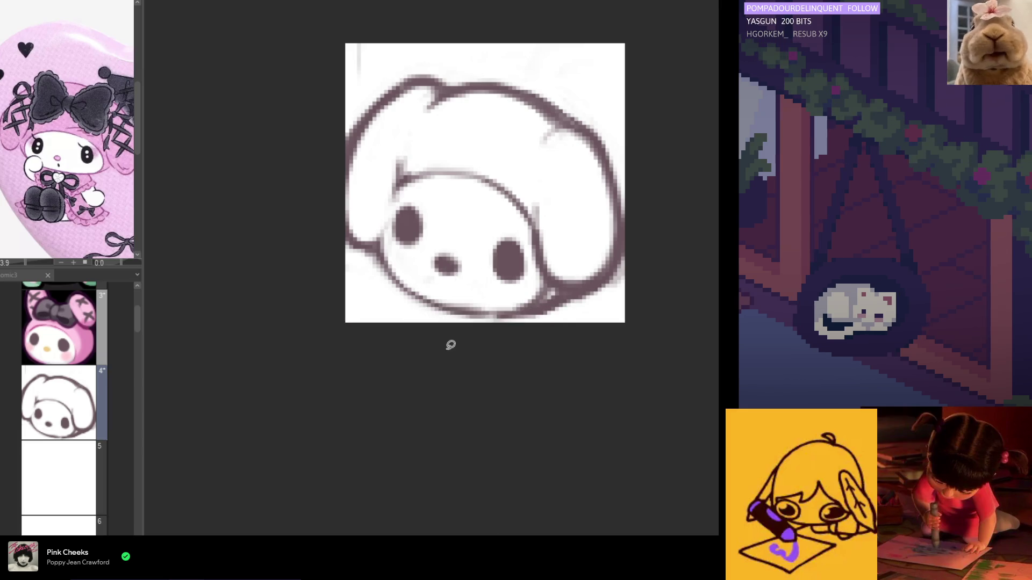
# Zoom out and slightly resize the whole head drawing with a transform.
pyautogui.scroll(-2, 399, 289)
pyautogui.scroll(-3, 398, 289)
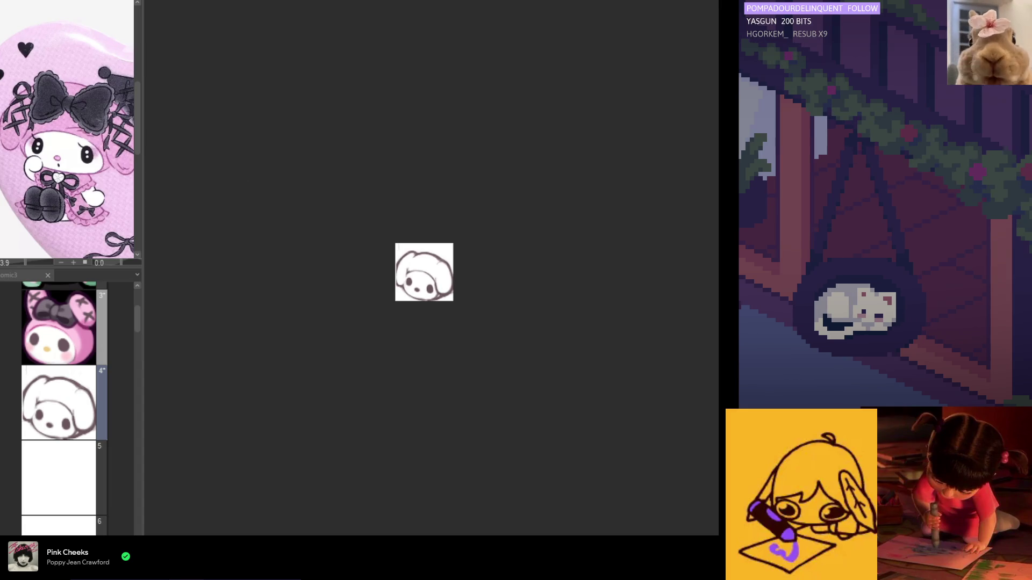
pyautogui.hotkey('ctrl', 't')
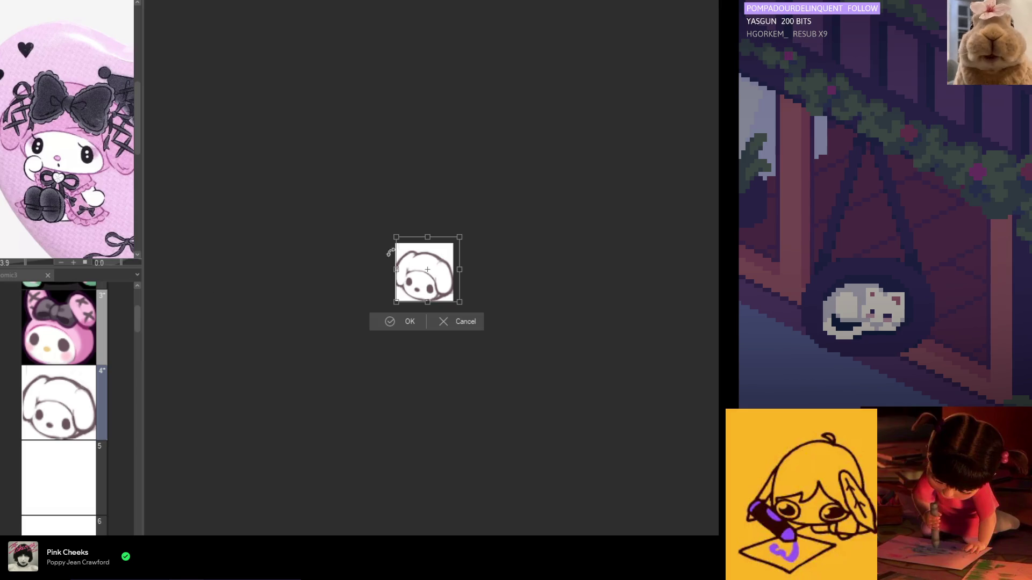
pyautogui.moveTo(425, 234); pyautogui.dragTo(426, 235)
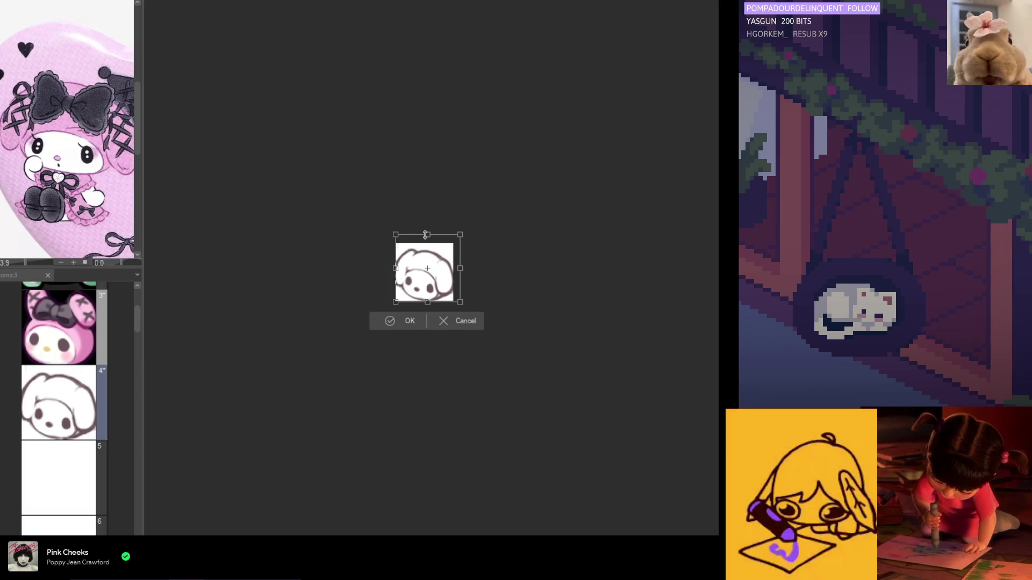
pyautogui.moveTo(444, 280); pyautogui.dragTo(444, 286)
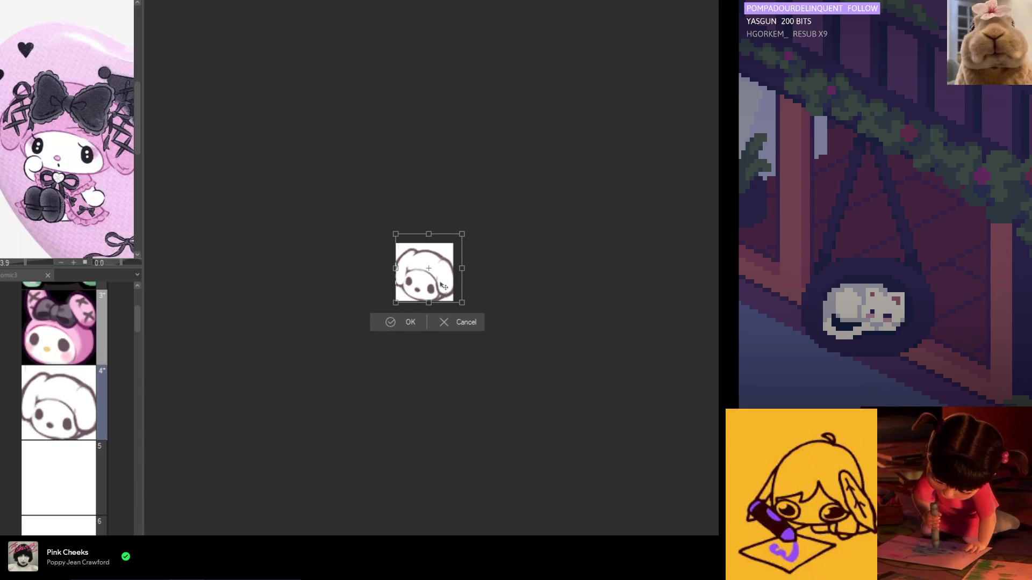
pyautogui.click(410, 321)
pyautogui.hotkey('ctrl', '+')
pyautogui.hotkey('ctrl', '+')
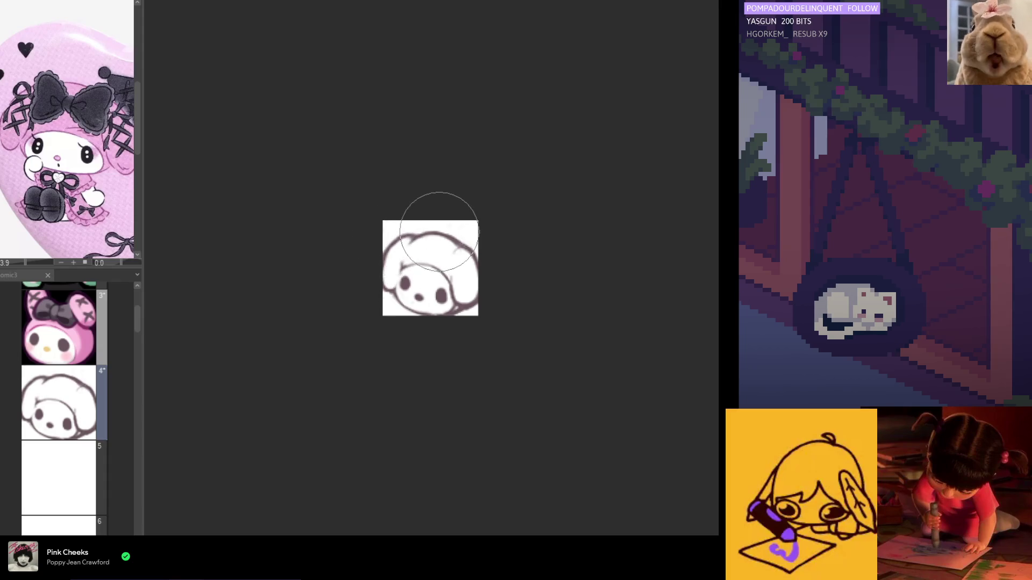
# Erase the rough bow and hair sketch strokes from the top of the head.
pyautogui.press('h')
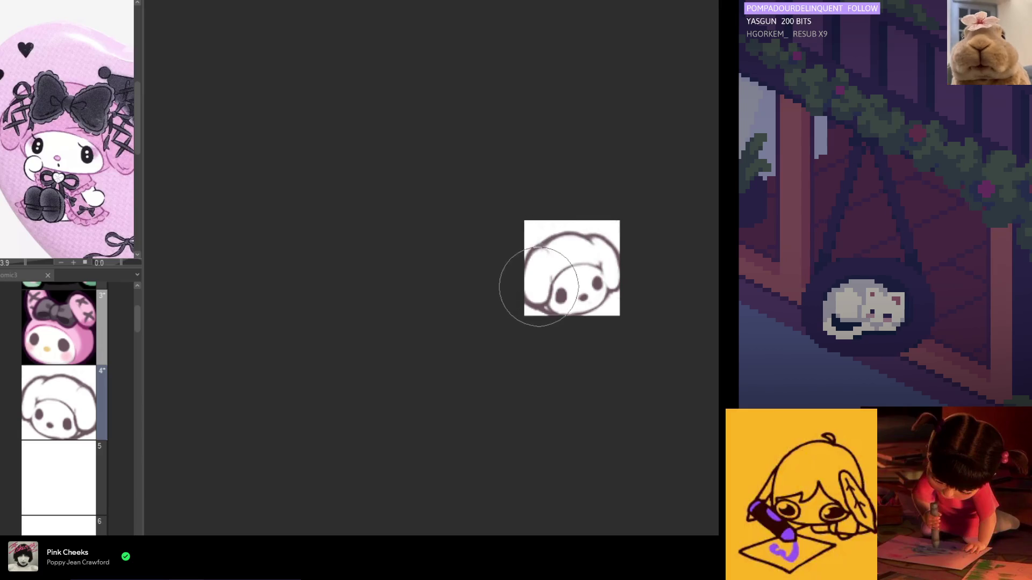
pyautogui.press('h')
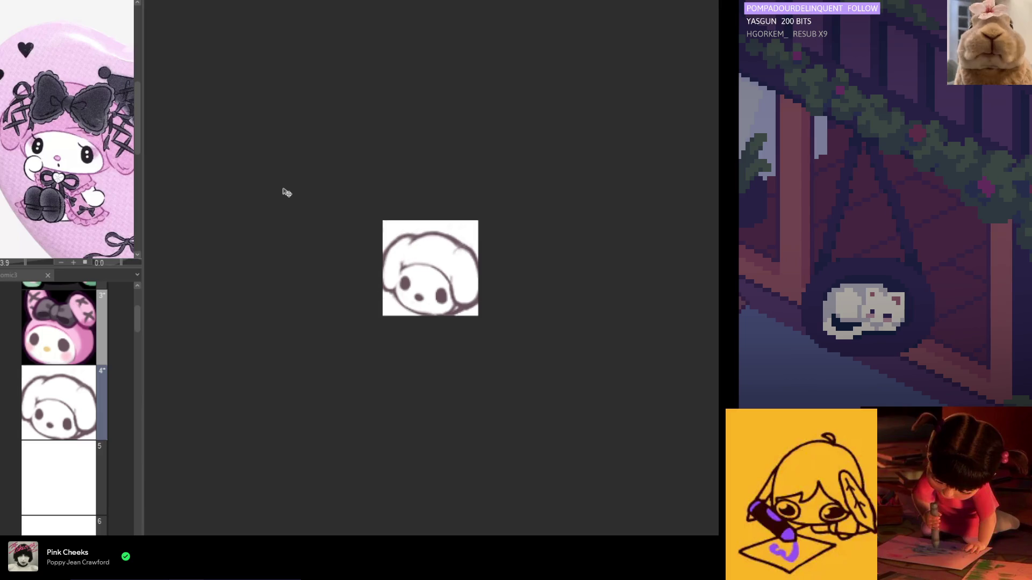
pyautogui.scroll(-1, 263, 242)
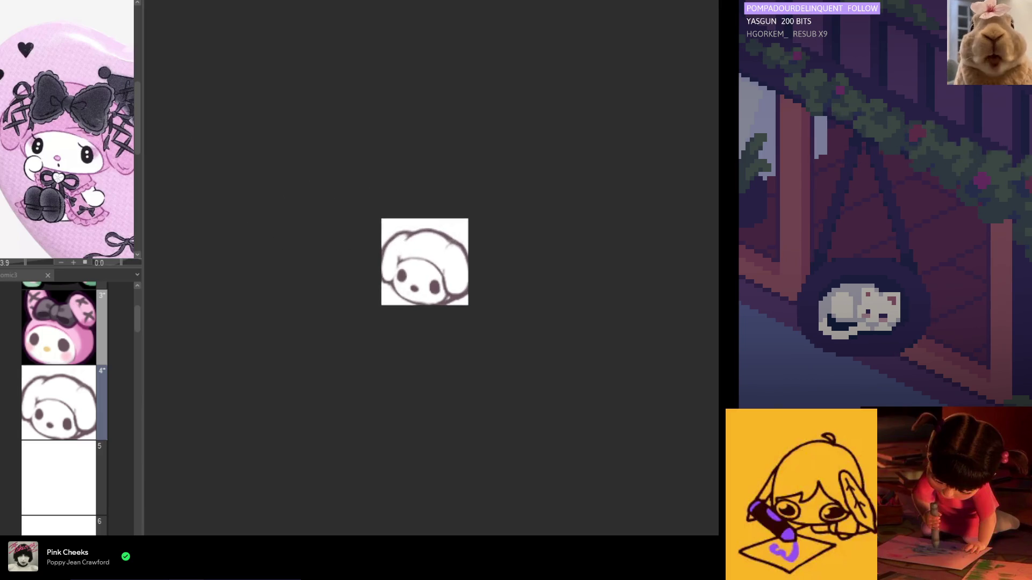
pyautogui.scroll(1, 381, 232)
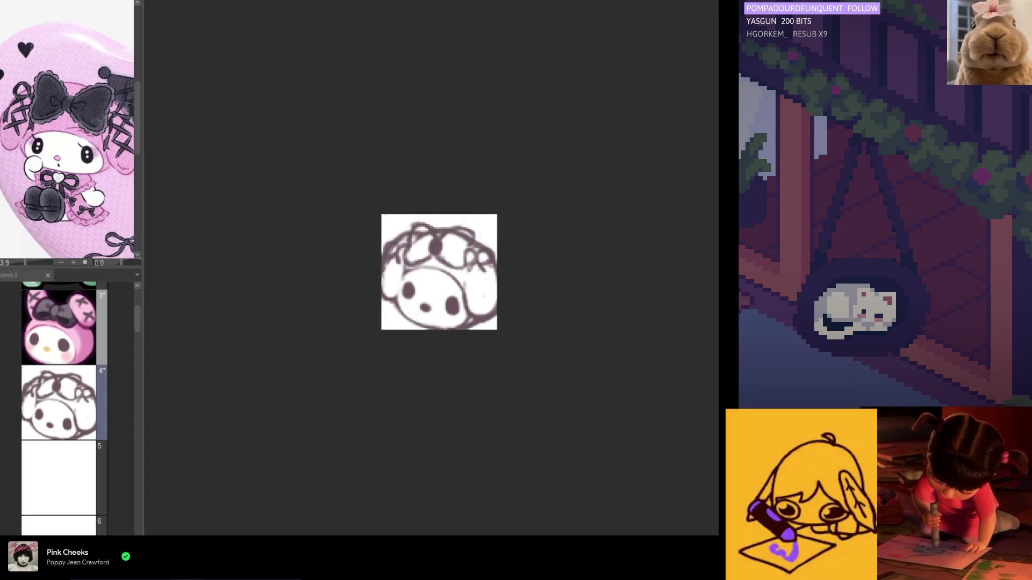
pyautogui.scroll(2, 457, 251)
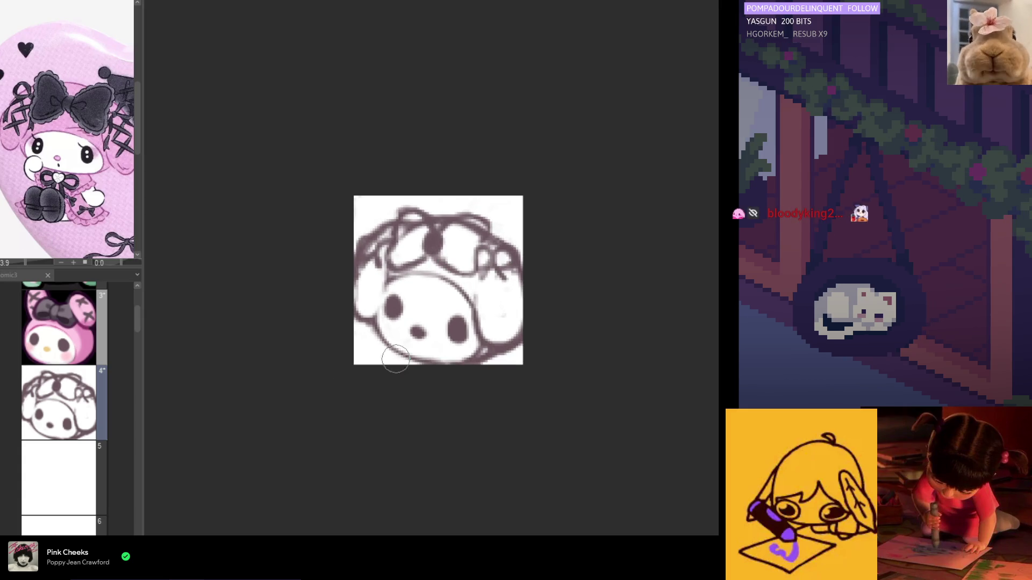
pyautogui.moveTo(461, 228)
pyautogui.mouseDown()
pyautogui.moveTo(376, 257)
pyautogui.moveTo(346, 288)
pyautogui.moveTo(481, 247)
pyautogui.moveTo(527, 268)
pyautogui.mouseUp()
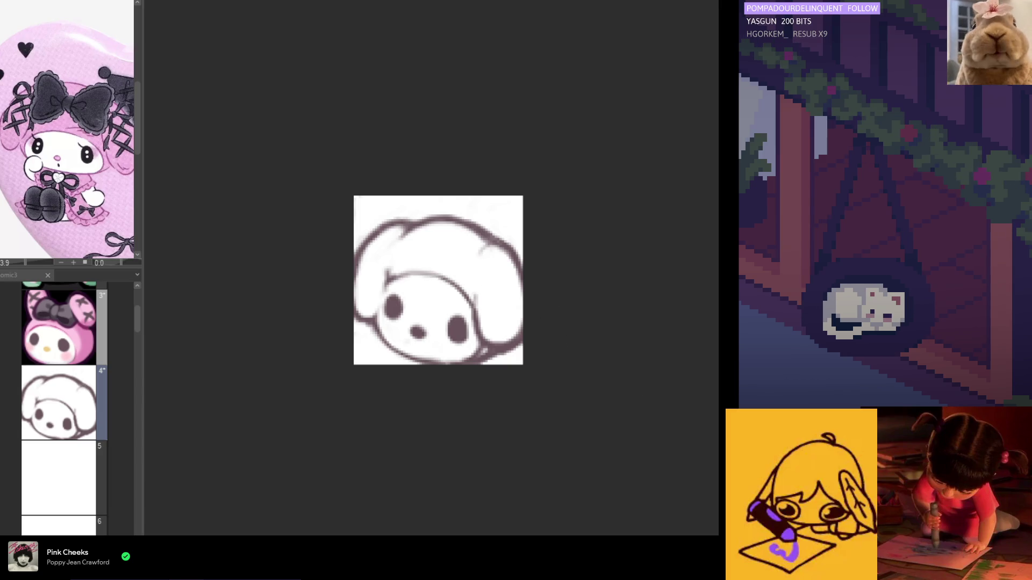
# Block in the bow on top of the head in flat grey, including its top-left lobe.
pyautogui.moveTo(421, 230)
pyautogui.mouseDown()
pyautogui.moveTo(393, 260)
pyautogui.moveTo(422, 242)
pyautogui.moveTo(413, 221)
pyautogui.moveTo(475, 236)
pyautogui.moveTo(458, 263)
pyautogui.moveTo(456, 248)
pyautogui.moveTo(454, 280)
pyautogui.moveTo(478, 240)
pyautogui.moveTo(461, 237)
pyautogui.mouseUp()
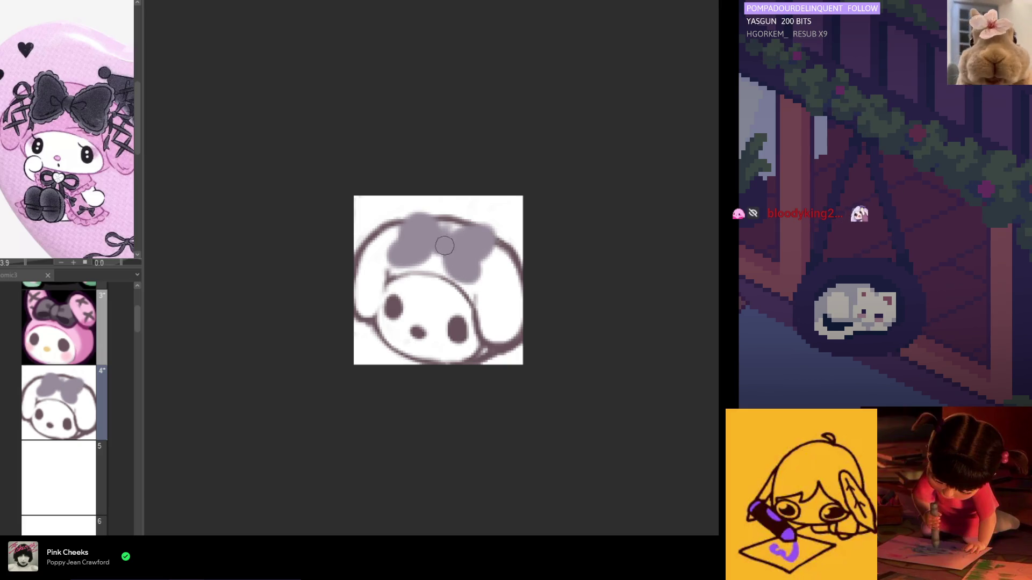
pyautogui.moveTo(420, 236)
pyautogui.mouseDown()
pyautogui.moveTo(403, 220)
pyautogui.moveTo(393, 245)
pyautogui.mouseUp()
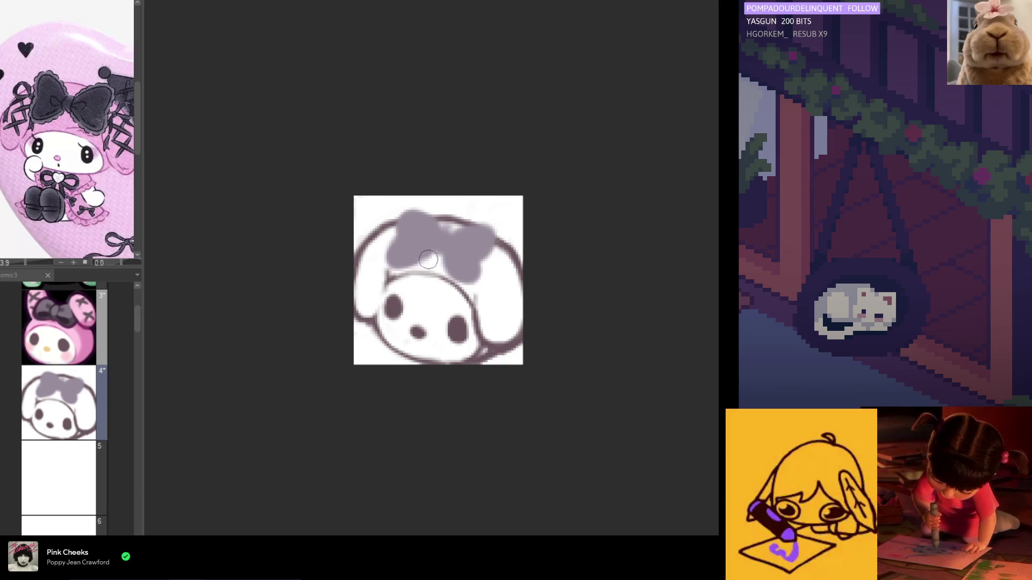
pyautogui.moveTo(427, 258); pyautogui.dragTo(438, 249)
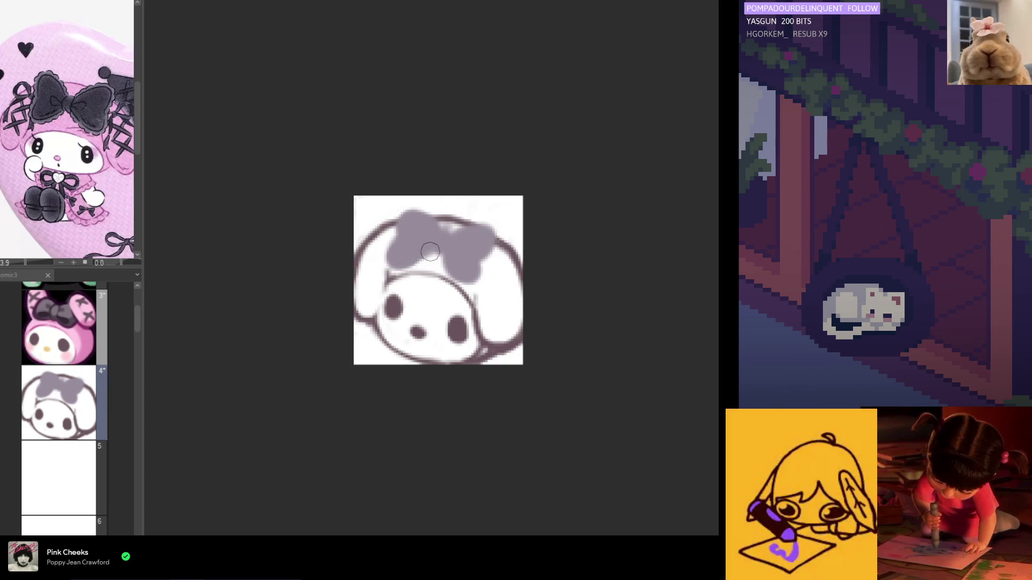
pyautogui.press('h')
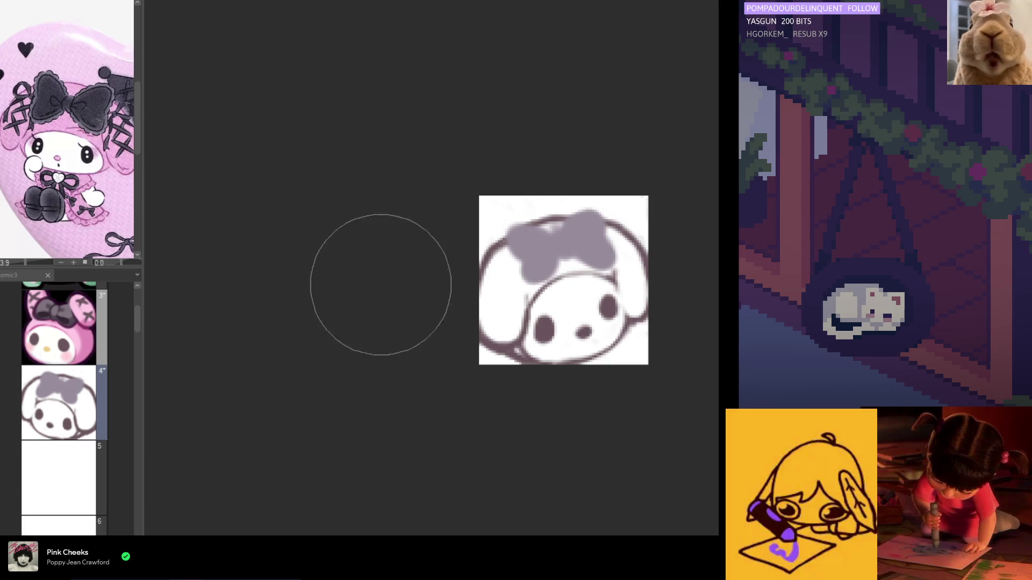
pyautogui.moveTo(495, 260); pyautogui.dragTo(564, 233)
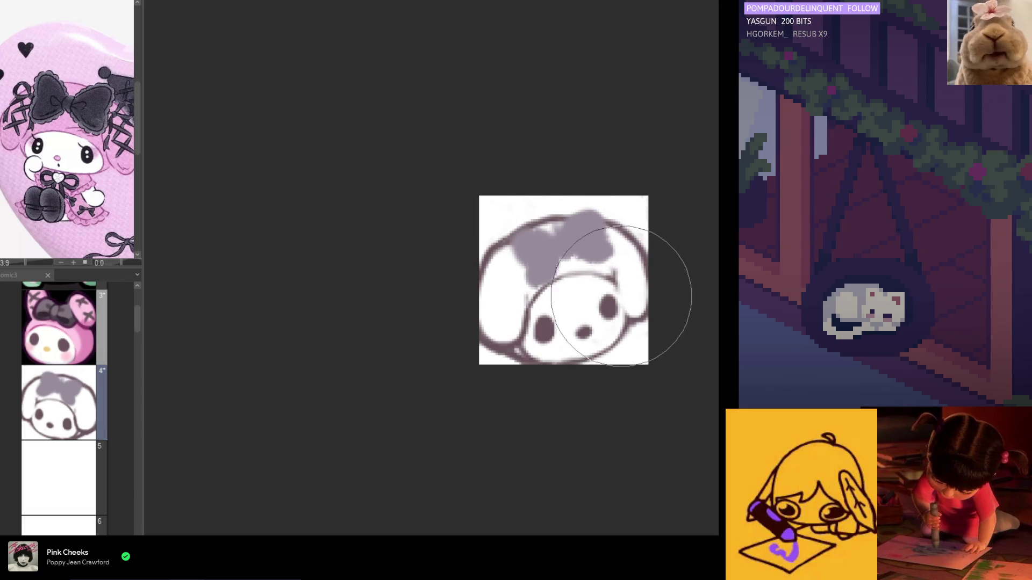
pyautogui.press('h')
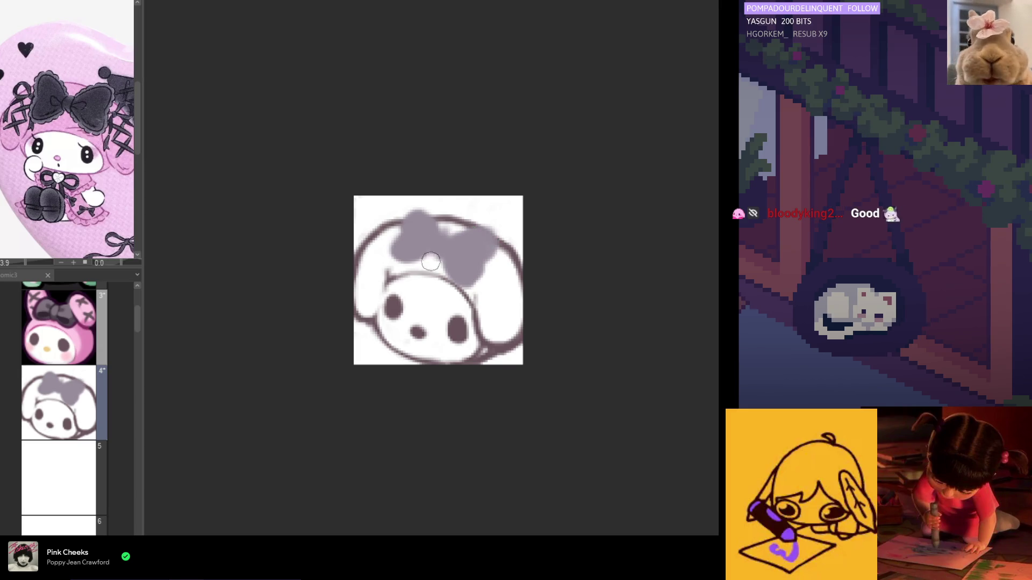
pyautogui.moveTo(442, 245)
pyautogui.mouseDown()
pyautogui.moveTo(425, 218)
pyautogui.moveTo(429, 231)
pyautogui.moveTo(421, 220)
pyautogui.moveTo(394, 245)
pyautogui.moveTo(413, 258)
pyautogui.mouseUp()
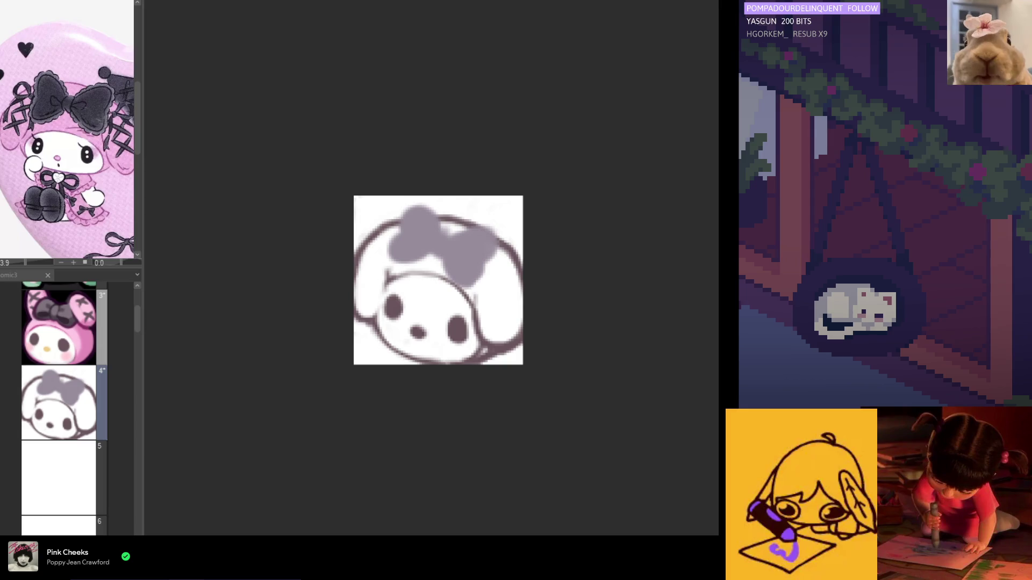
# Try a small dark stroke on the bow, then undo it to keep the bow plain grey.
pyautogui.hotkey('ctrl', 'z')
pyautogui.click(403, 252)
pyautogui.moveTo(417, 251); pyautogui.dragTo(425, 250)
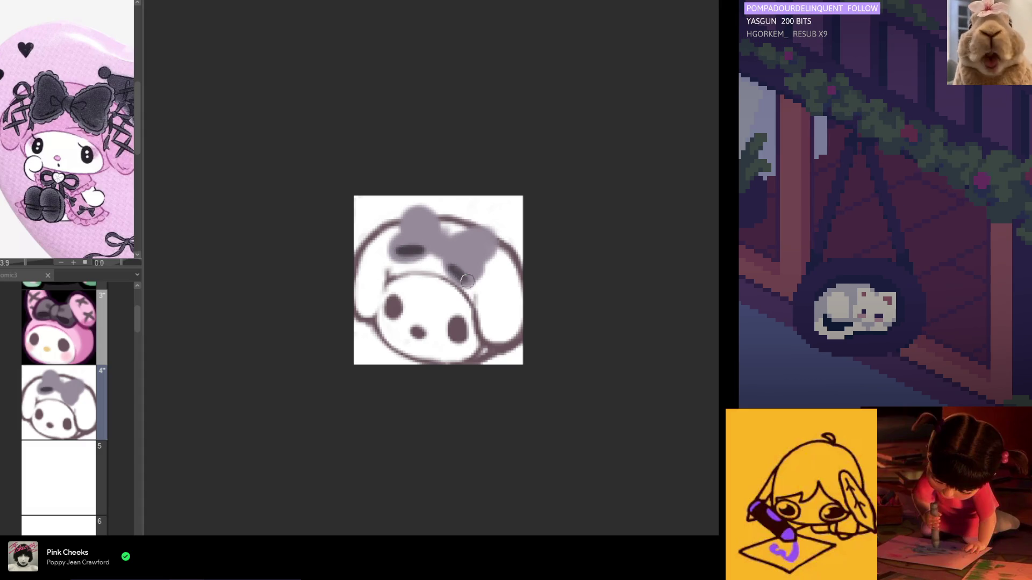
pyautogui.hotkey('ctrl', 'z')
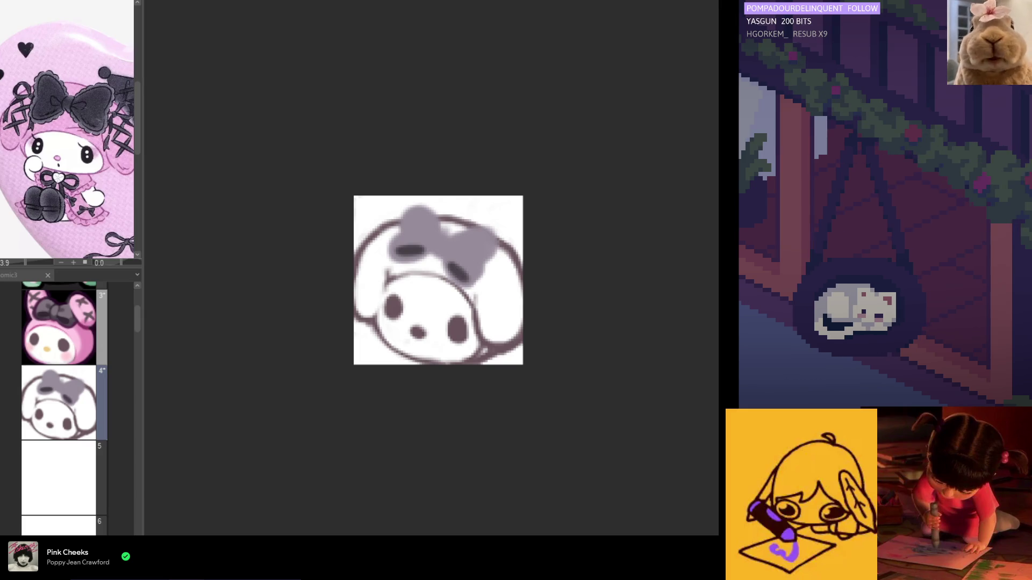
pyautogui.hotkey('ctrl', 'z')
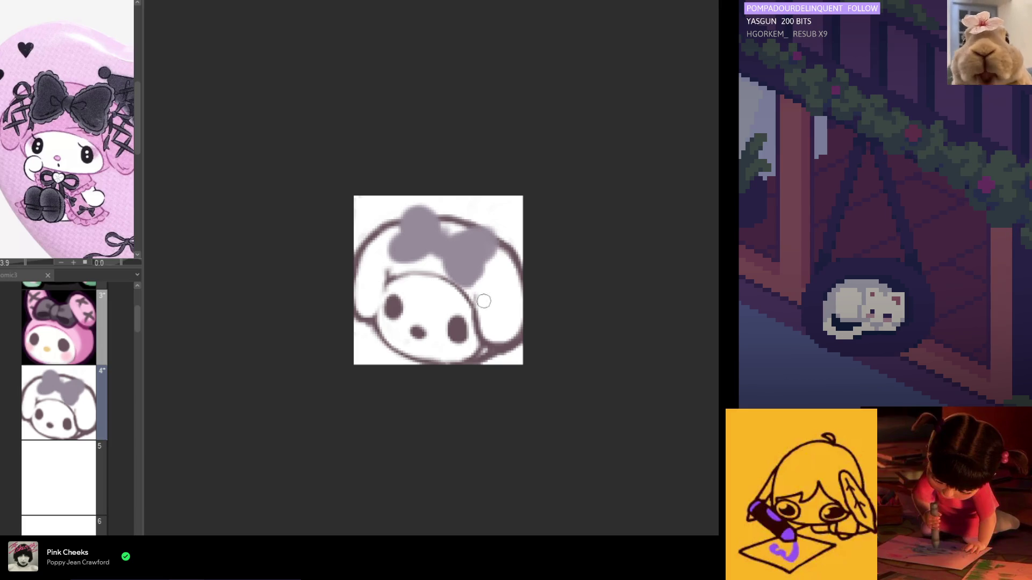
# Paint dark grey shading over the bow's left and right lobes and dab a centre knot.
pyautogui.moveTo(411, 247)
pyautogui.mouseDown()
pyautogui.moveTo(400, 250)
pyautogui.moveTo(460, 269)
pyautogui.moveTo(451, 263)
pyautogui.mouseUp()
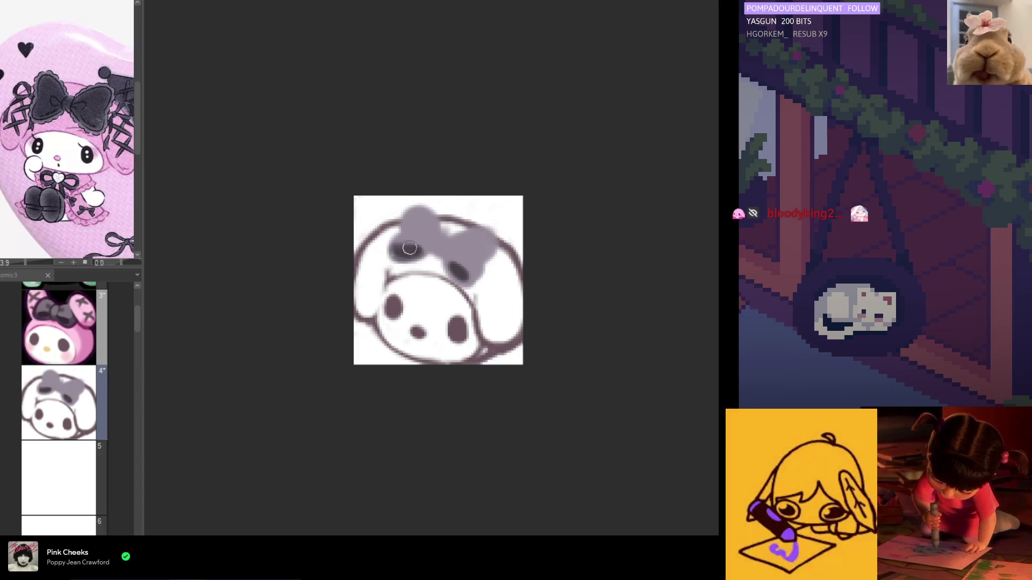
pyautogui.moveTo(398, 254); pyautogui.dragTo(422, 253)
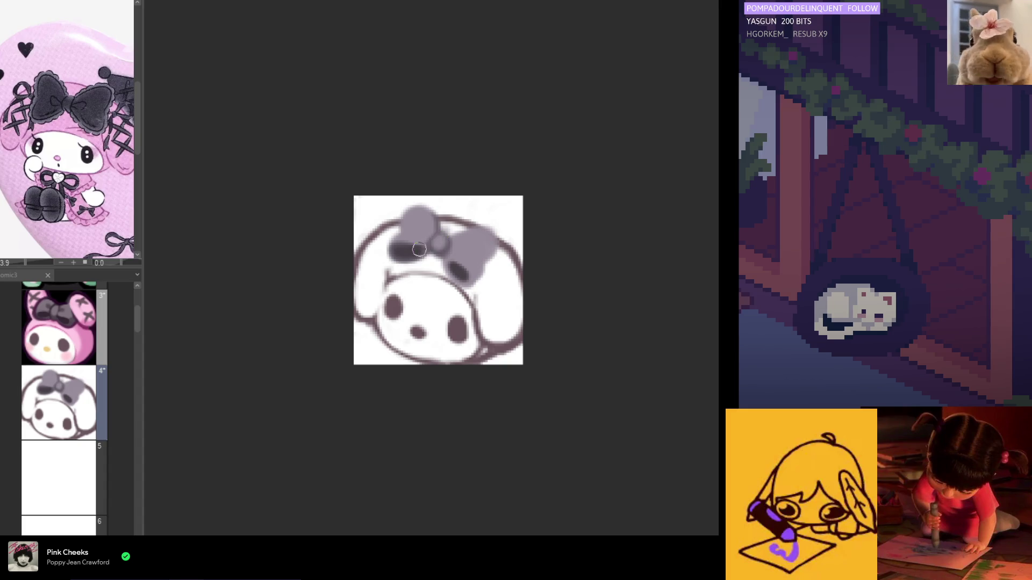
pyautogui.click(436, 244)
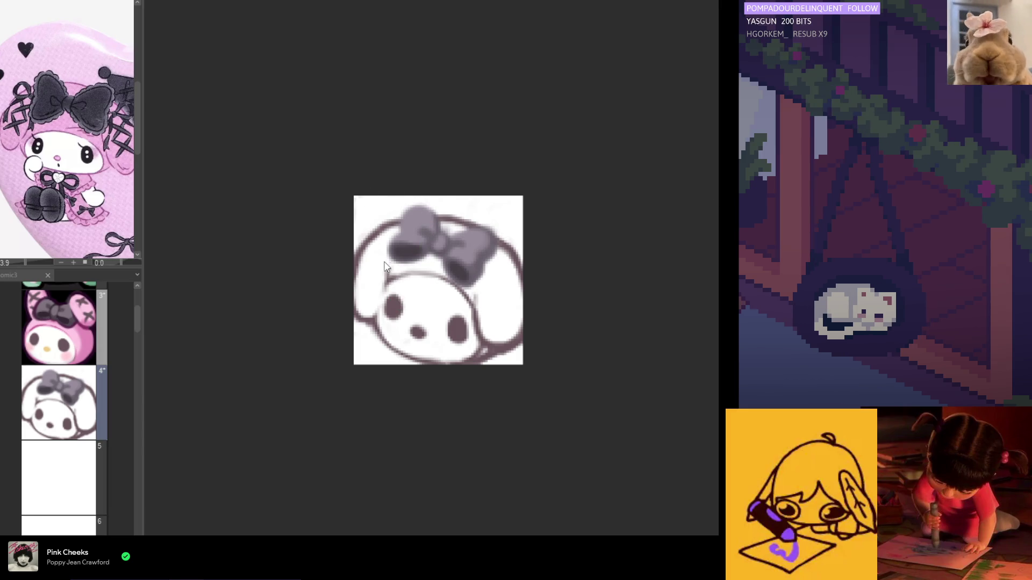
pyautogui.moveTo(401, 244)
pyautogui.mouseDown()
pyautogui.moveTo(392, 259)
pyautogui.moveTo(425, 253)
pyautogui.mouseUp()
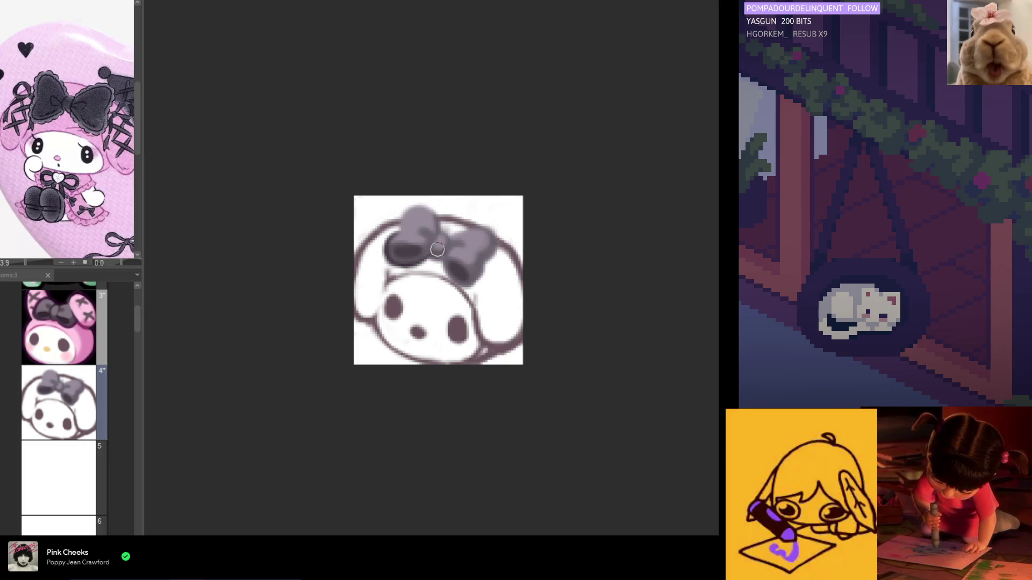
pyautogui.moveTo(456, 277)
pyautogui.mouseDown()
pyautogui.moveTo(452, 269)
pyautogui.moveTo(481, 263)
pyautogui.moveTo(482, 228)
pyautogui.moveTo(406, 225)
pyautogui.moveTo(422, 211)
pyautogui.moveTo(432, 228)
pyautogui.moveTo(412, 213)
pyautogui.moveTo(439, 219)
pyautogui.moveTo(450, 235)
pyautogui.moveTo(433, 225)
pyautogui.mouseUp()
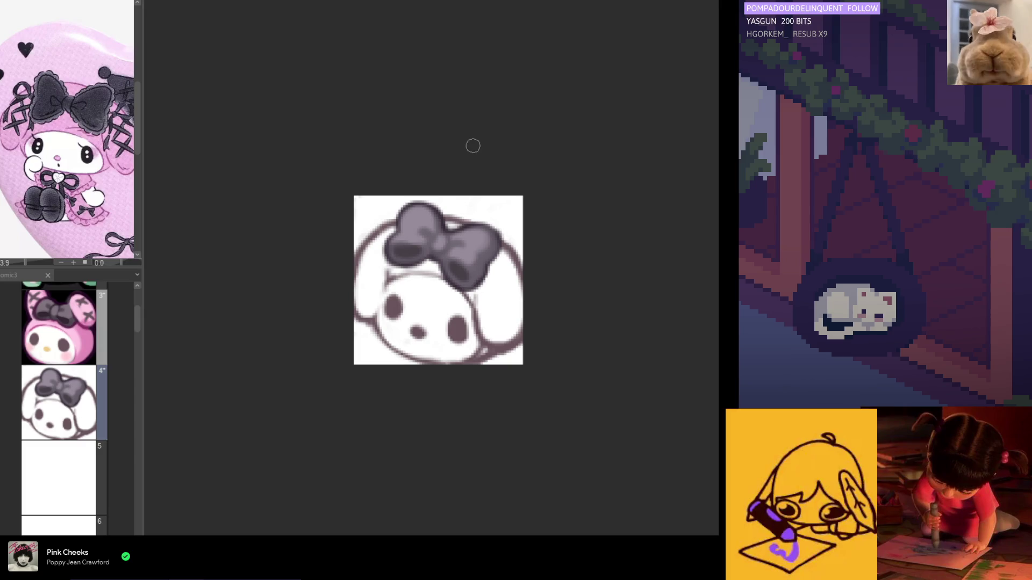
pyautogui.scroll(-3, 454, 177)
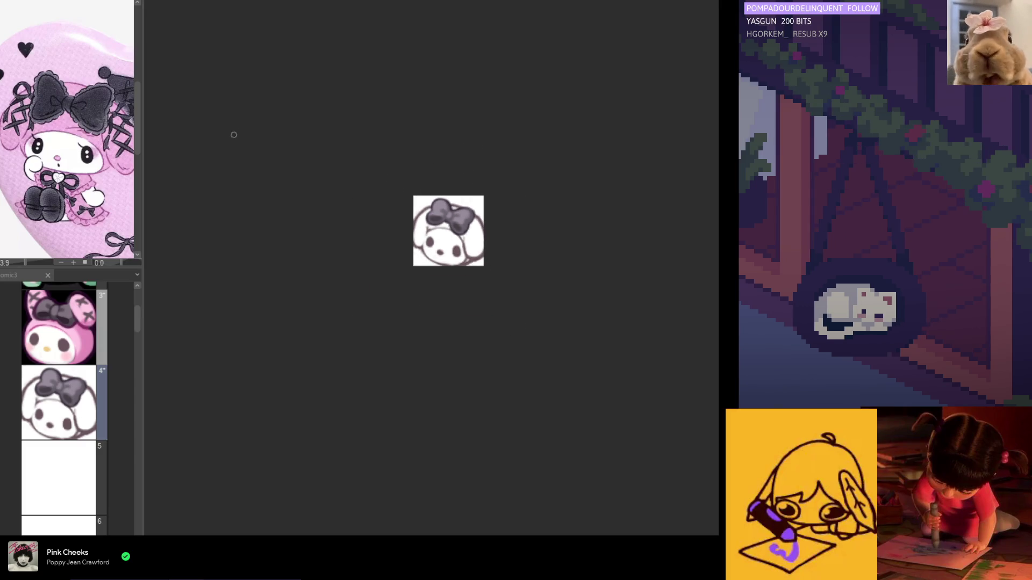
# Undo the bad right-side line, redraw the face's right outline, and erase stray marks beside the bow.
pyautogui.scroll(3, 439, 224)
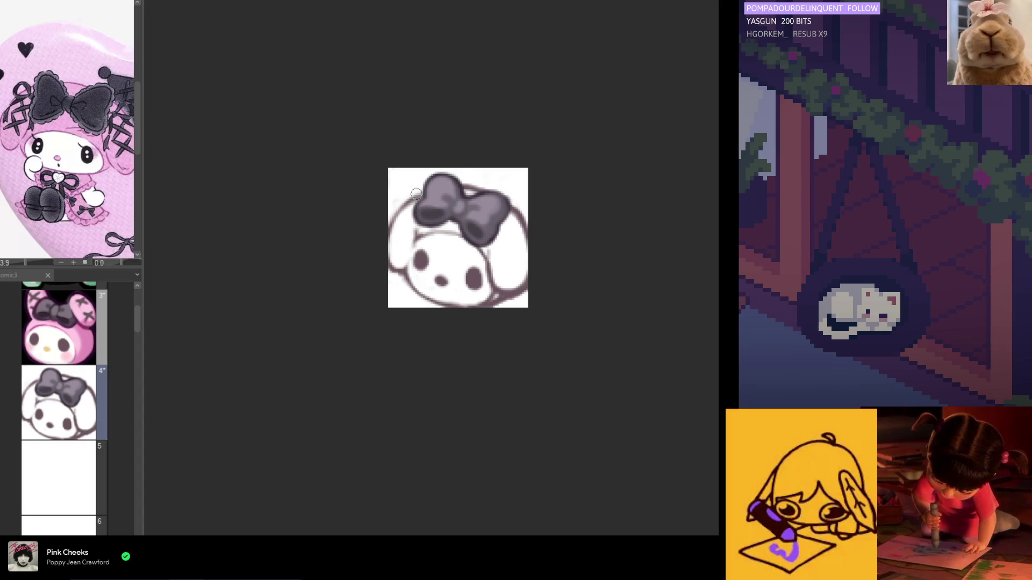
pyautogui.moveTo(371, 241); pyautogui.dragTo(445, 240)
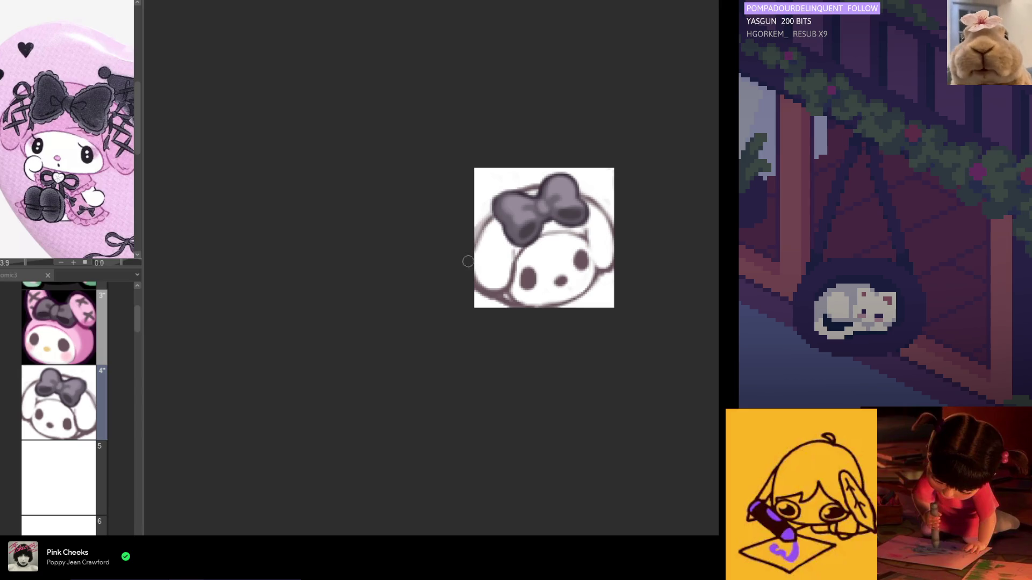
pyautogui.moveTo(560, 278); pyautogui.dragTo(474, 278)
pyautogui.hotkey('ctrl', 'z')
pyautogui.moveTo(519, 221); pyautogui.dragTo(520, 282)
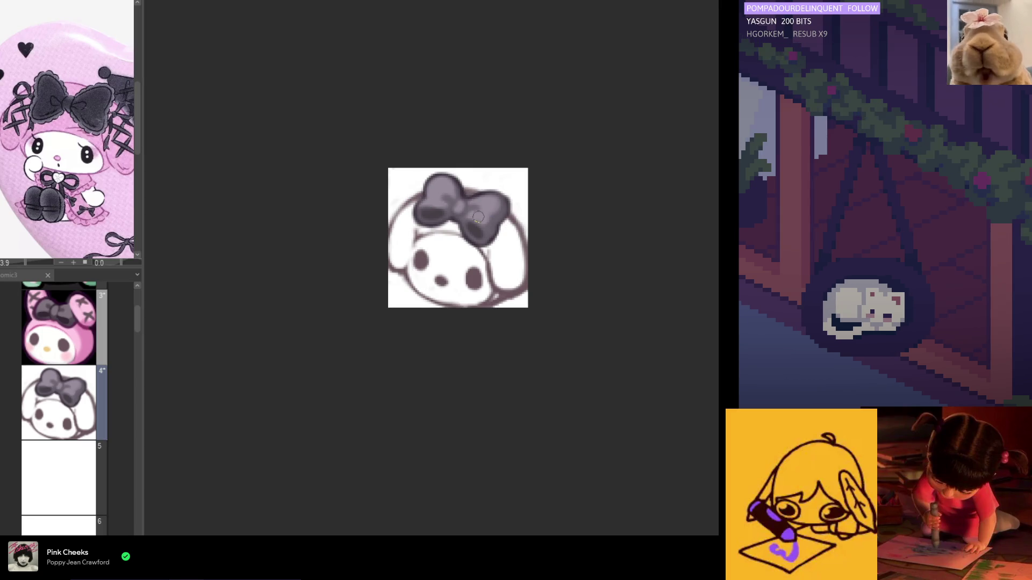
pyautogui.moveTo(497, 219); pyautogui.dragTo(518, 239)
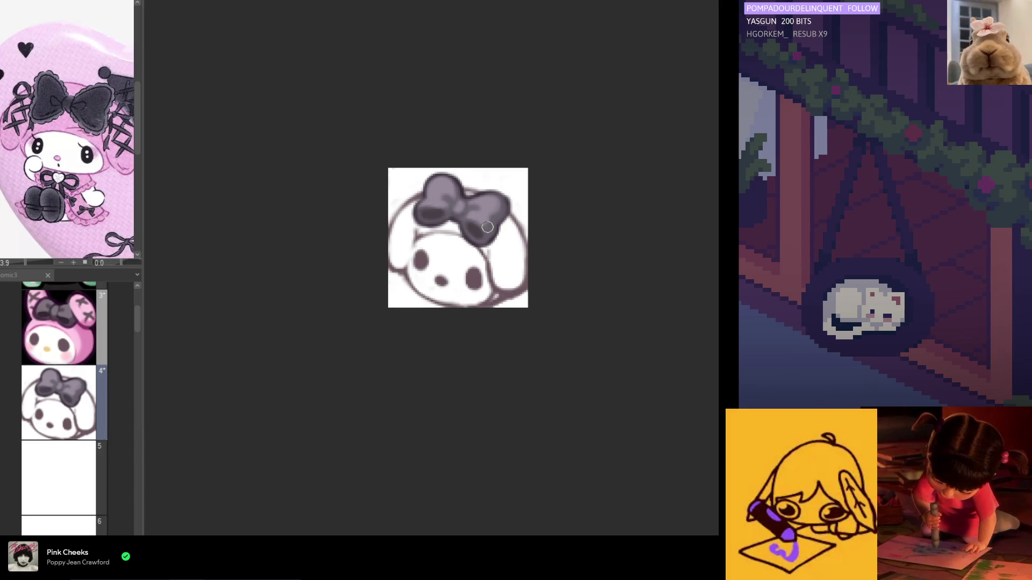
# Redraw the head's bottom outline and bring up frame 3's pink reference character.
pyautogui.scroll(-2, 461, 143)
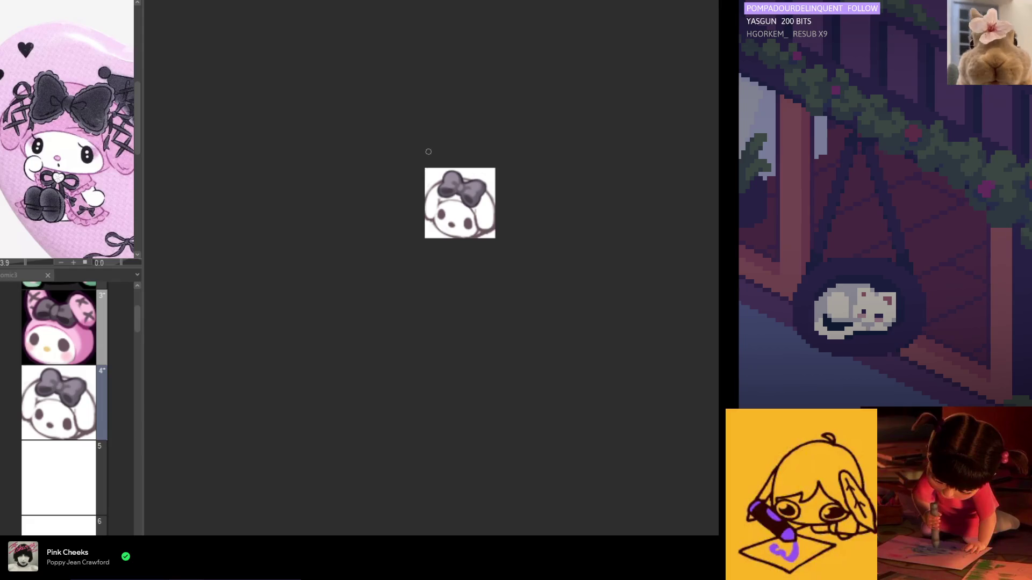
pyautogui.scroll(2, 429, 159)
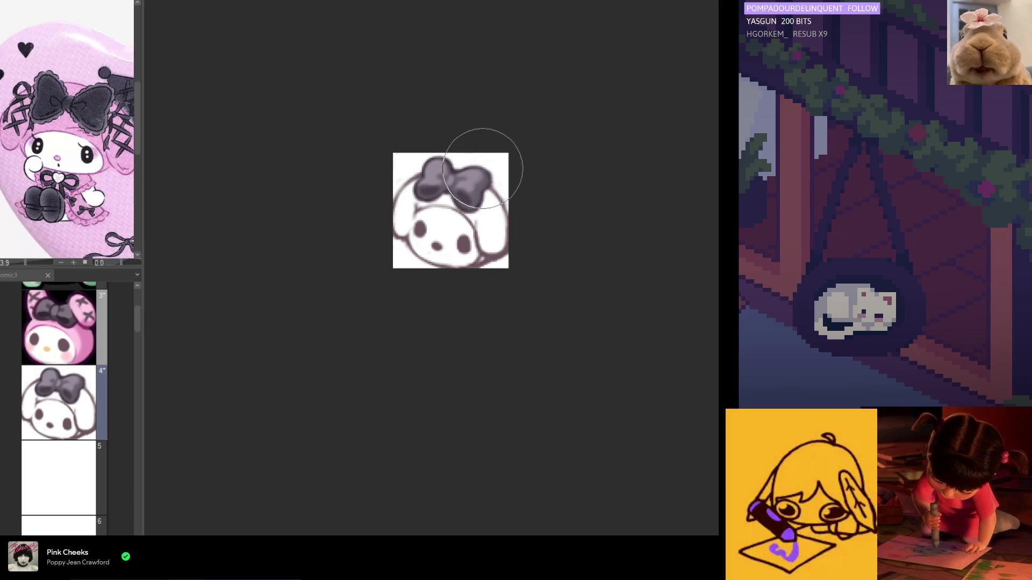
pyautogui.scroll(-1, 455, 122)
pyautogui.scroll(-1, 438, 132)
pyautogui.scroll(1, 438, 140)
pyautogui.scroll(1, 439, 177)
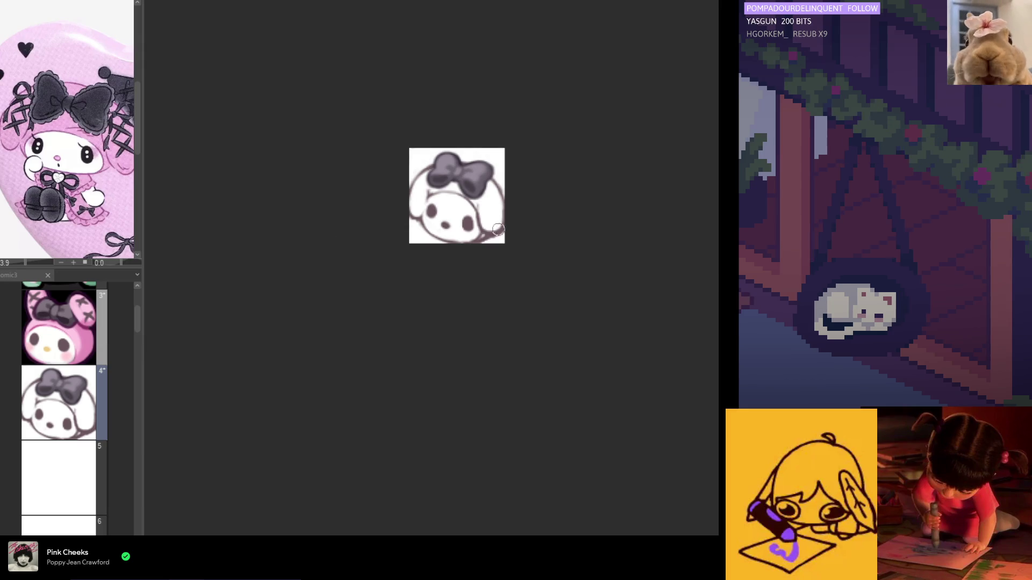
pyautogui.scroll(1, 460, 221)
pyautogui.scroll(1, 605, 294)
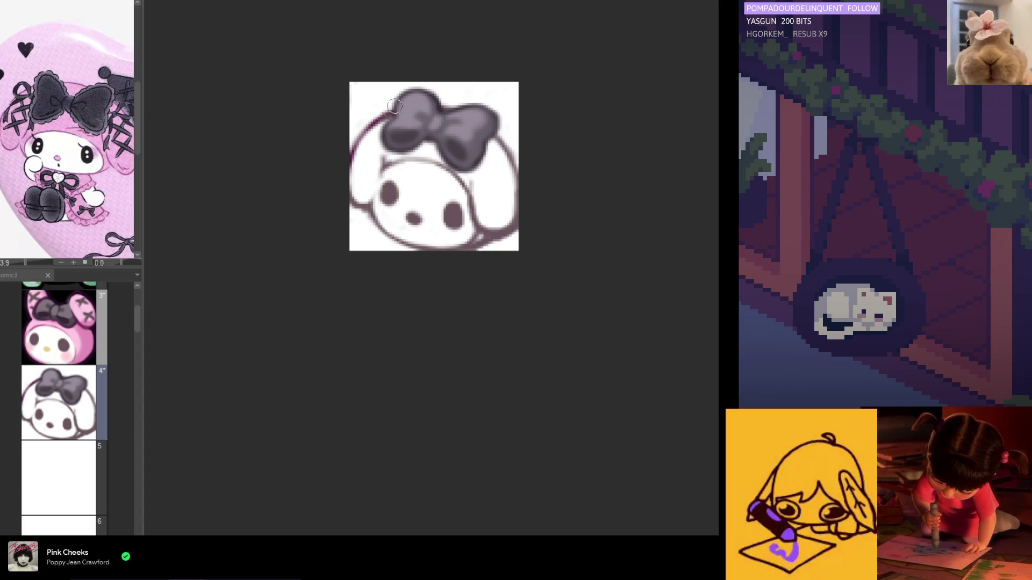
pyautogui.moveTo(376, 228)
pyautogui.mouseDown()
pyautogui.moveTo(444, 252)
pyautogui.moveTo(489, 247)
pyautogui.moveTo(508, 137)
pyautogui.mouseUp()
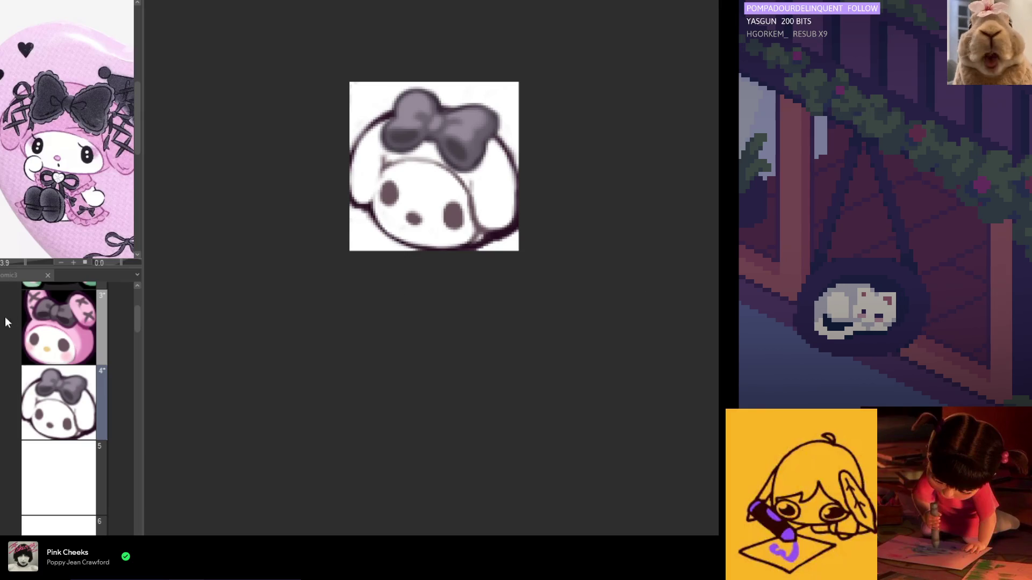
pyautogui.doubleClick(127, 302)
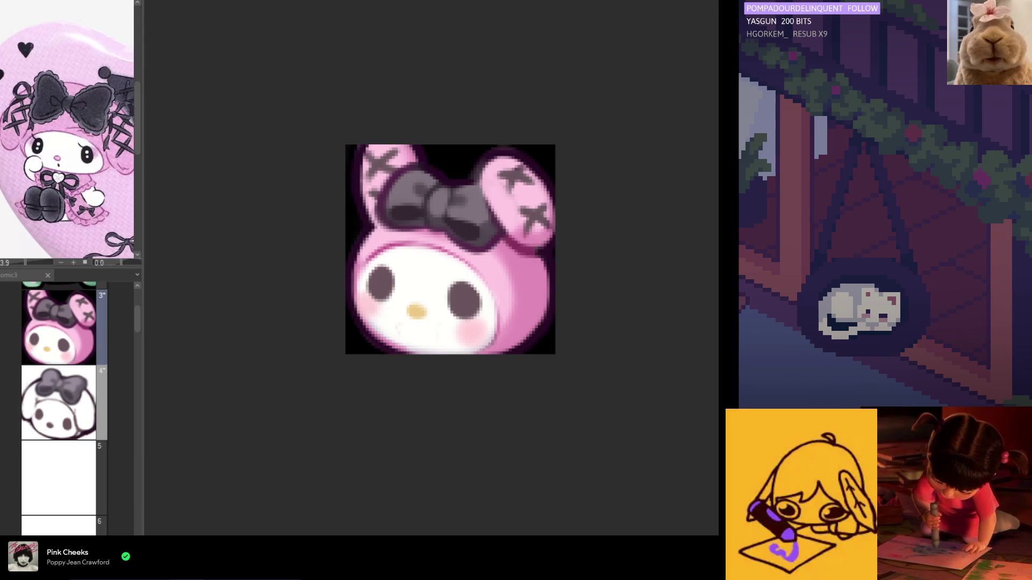
# Back on frame 4, paint both ears and the lower cheek pink, keeping the upper face white.
pyautogui.hotkey('ctrl', 'Tab')
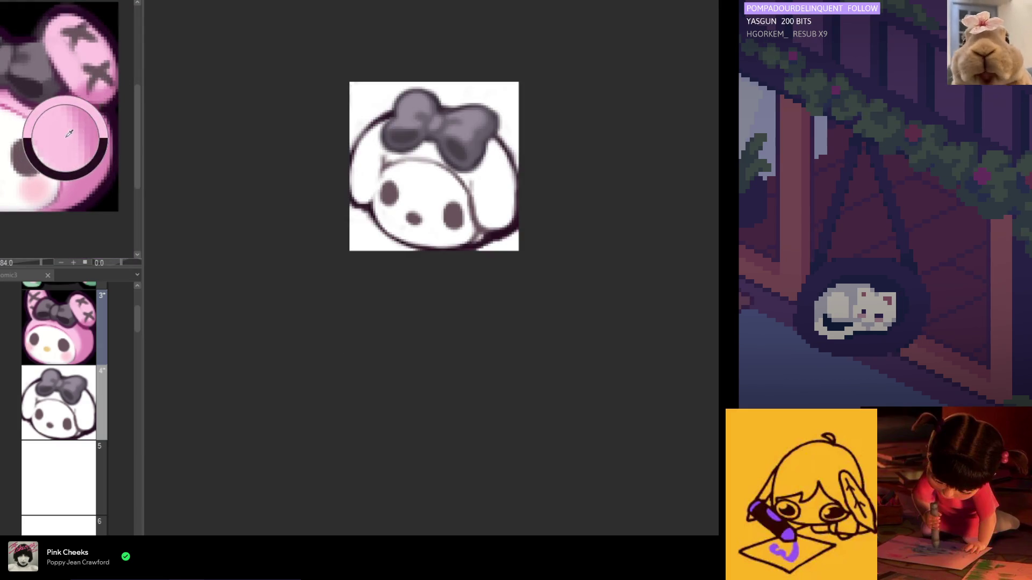
pyautogui.moveTo(395, 156)
pyautogui.mouseDown()
pyautogui.moveTo(389, 172)
pyautogui.moveTo(370, 162)
pyautogui.moveTo(387, 162)
pyautogui.moveTo(366, 188)
pyautogui.mouseUp()
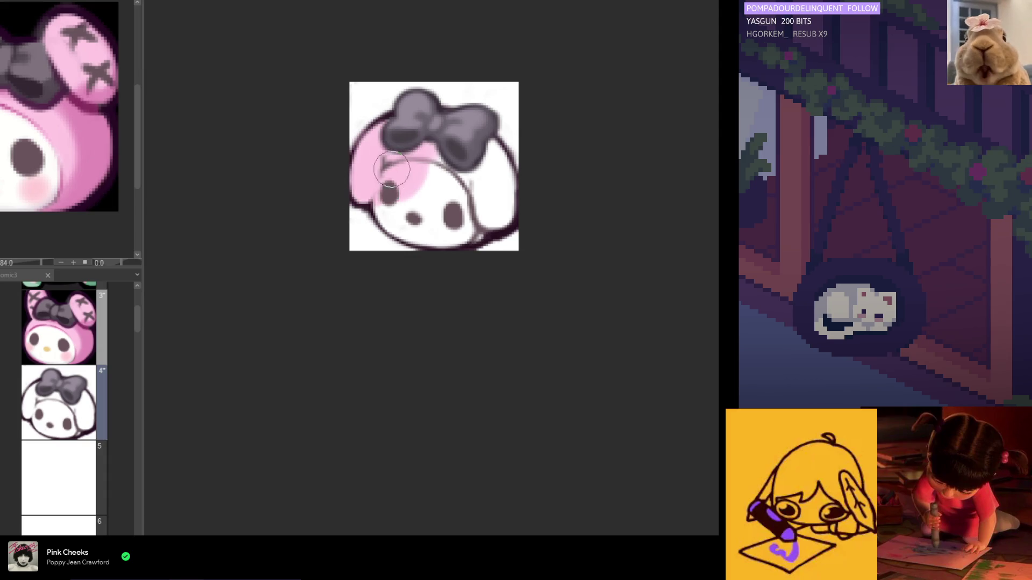
pyautogui.moveTo(443, 137)
pyautogui.mouseDown()
pyautogui.moveTo(479, 183)
pyautogui.moveTo(478, 206)
pyautogui.moveTo(499, 161)
pyautogui.moveTo(495, 204)
pyautogui.moveTo(468, 231)
pyautogui.moveTo(418, 215)
pyautogui.moveTo(398, 177)
pyautogui.moveTo(387, 226)
pyautogui.moveTo(429, 242)
pyautogui.moveTo(464, 184)
pyautogui.moveTo(438, 183)
pyautogui.moveTo(473, 188)
pyautogui.mouseUp()
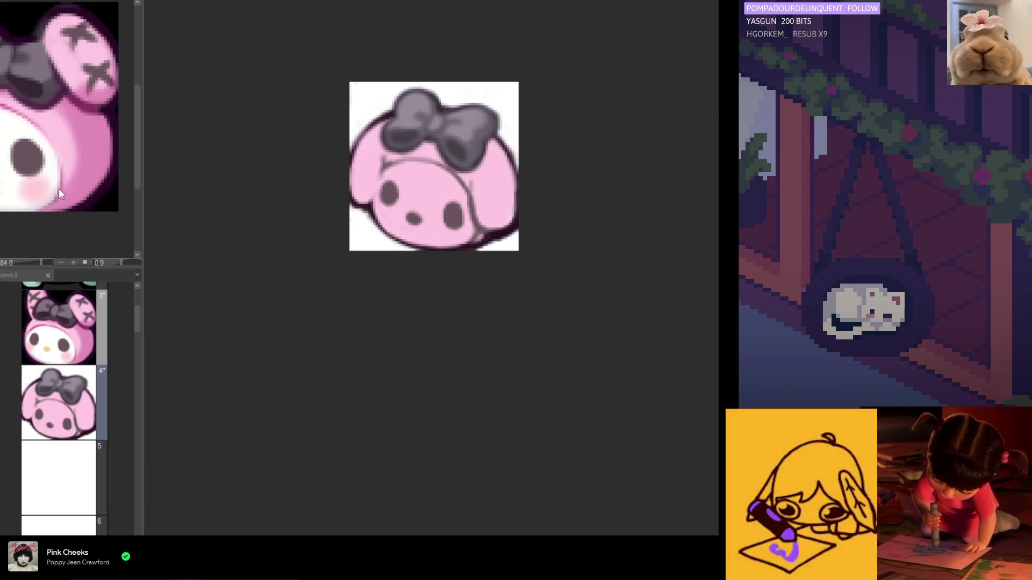
pyautogui.moveTo(408, 212)
pyautogui.mouseDown()
pyautogui.moveTo(413, 177)
pyautogui.moveTo(387, 215)
pyautogui.moveTo(424, 215)
pyautogui.moveTo(457, 231)
pyautogui.moveTo(409, 182)
pyautogui.moveTo(392, 188)
pyautogui.moveTo(430, 199)
pyautogui.moveTo(463, 226)
pyautogui.moveTo(453, 233)
pyautogui.mouseUp()
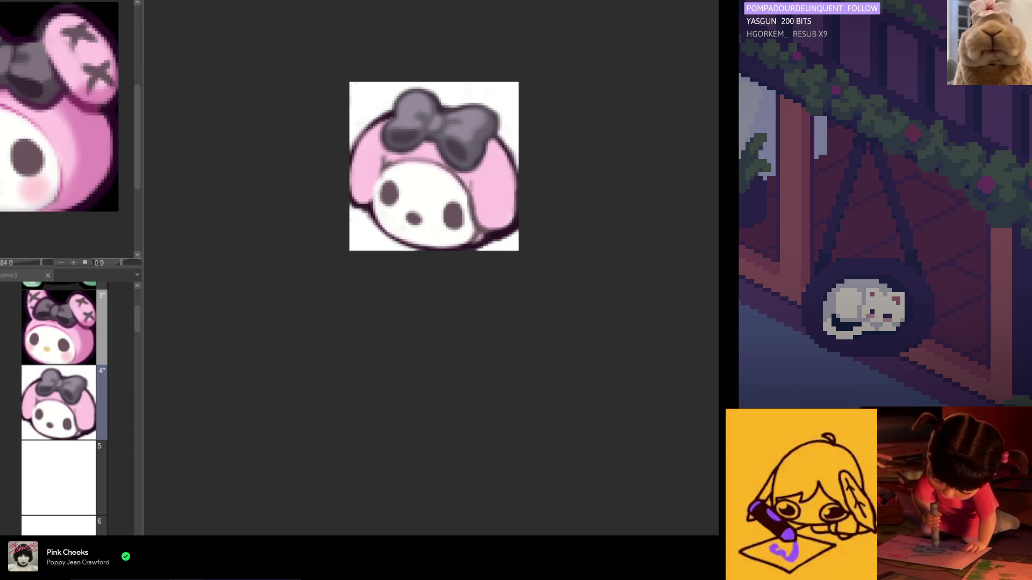
pyautogui.moveTo(354, 176); pyautogui.dragTo(356, 196)
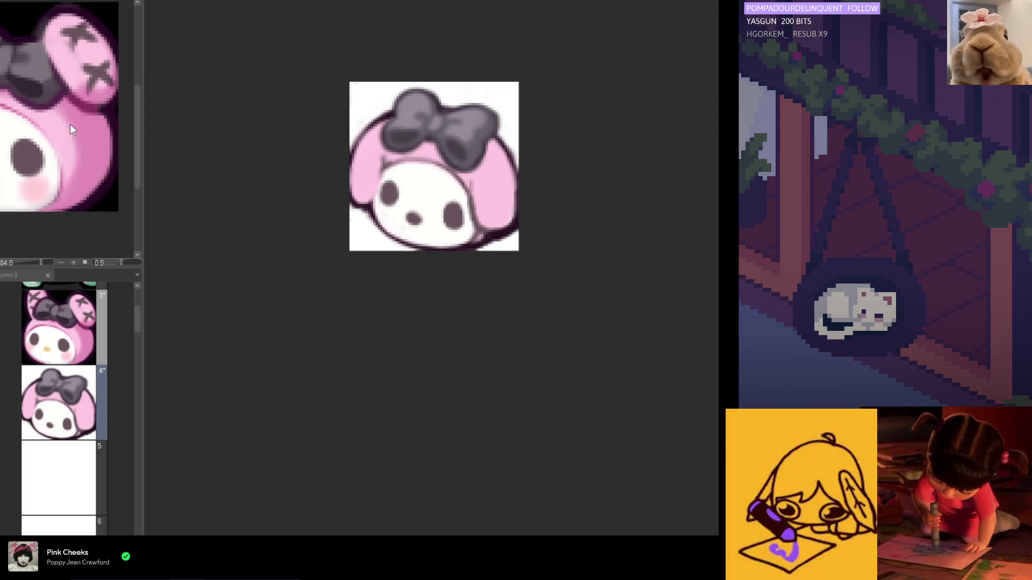
# Sample pinks from the reference to shade the face's right edge and add a pink nose.
pyautogui.click(84, 101)
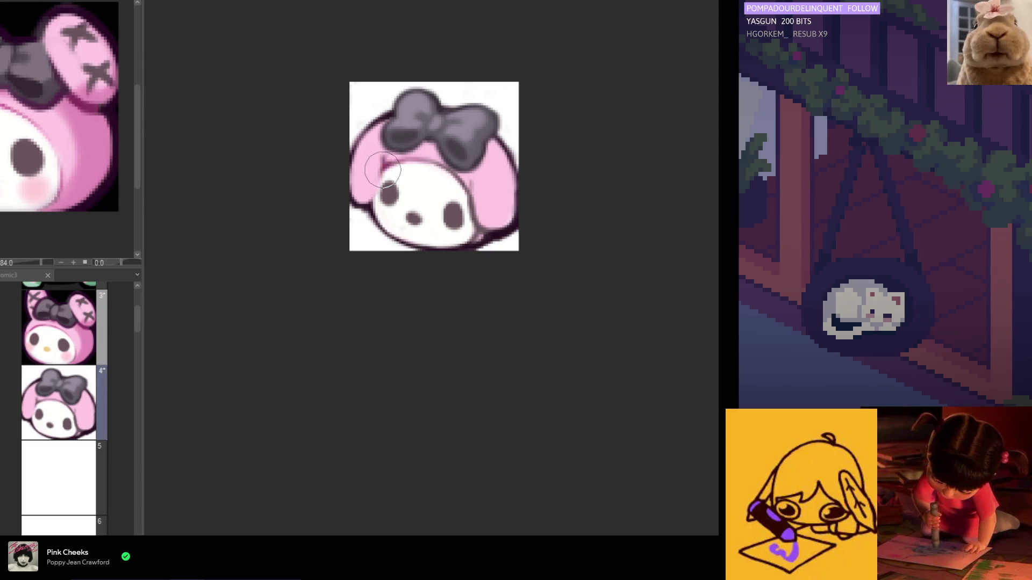
pyautogui.moveTo(462, 181)
pyautogui.mouseDown()
pyautogui.moveTo(478, 203)
pyautogui.moveTo(470, 208)
pyautogui.mouseUp()
pyautogui.moveTo(25, 108); pyautogui.dragTo(6, 102)
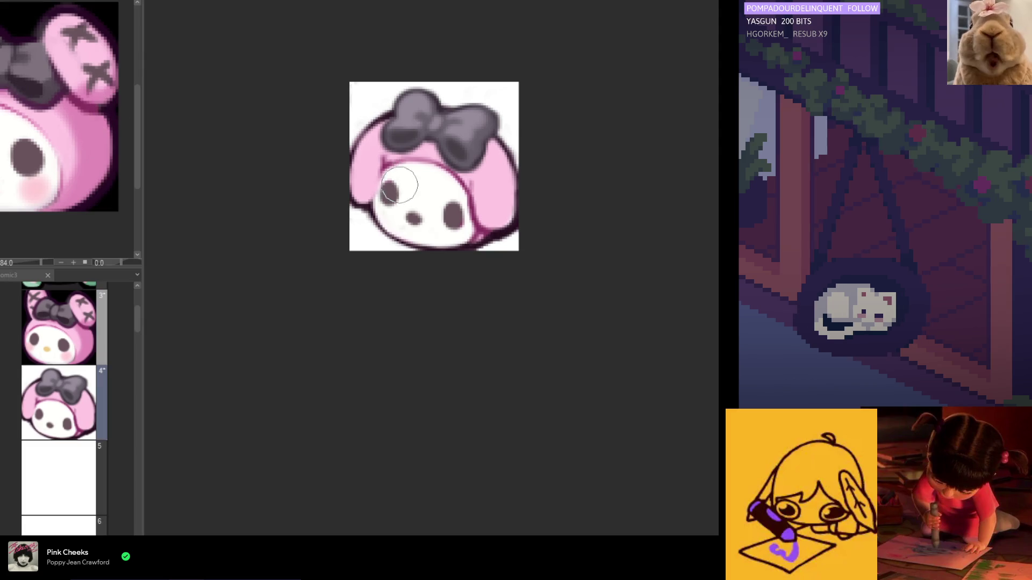
pyautogui.moveTo(434, 163); pyautogui.dragTo(454, 199)
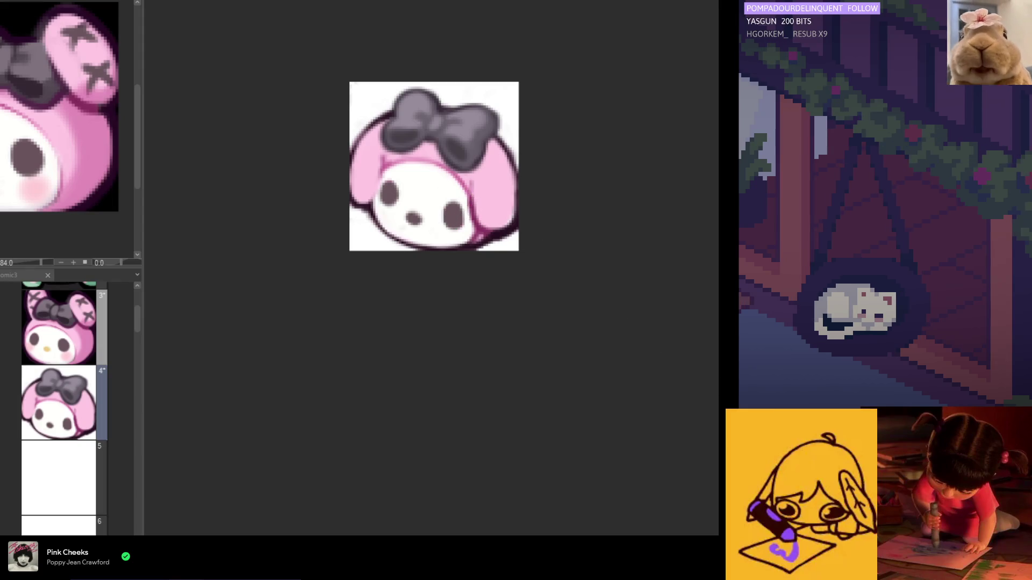
pyautogui.moveTo(410, 217); pyautogui.dragTo(413, 219)
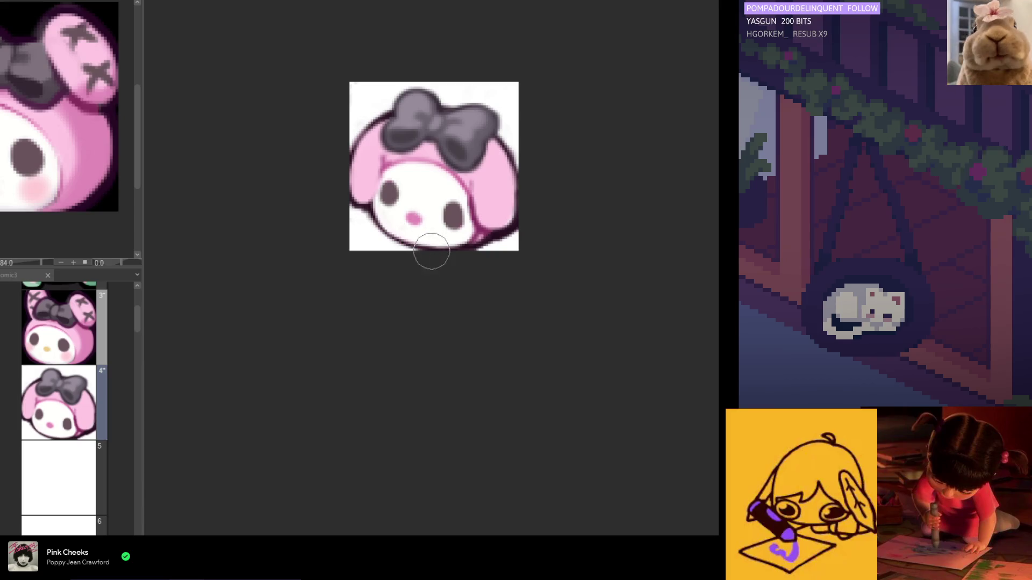
pyautogui.keyDown('alt'); pyautogui.click(463, 179); pyautogui.keyUp('alt')
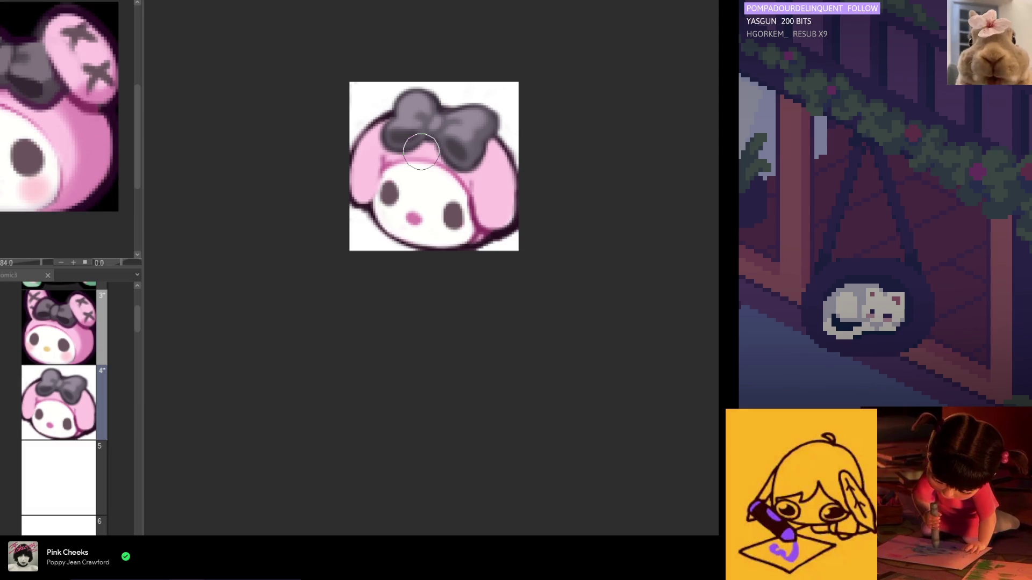
pyautogui.scroll(-5, 422, 161)
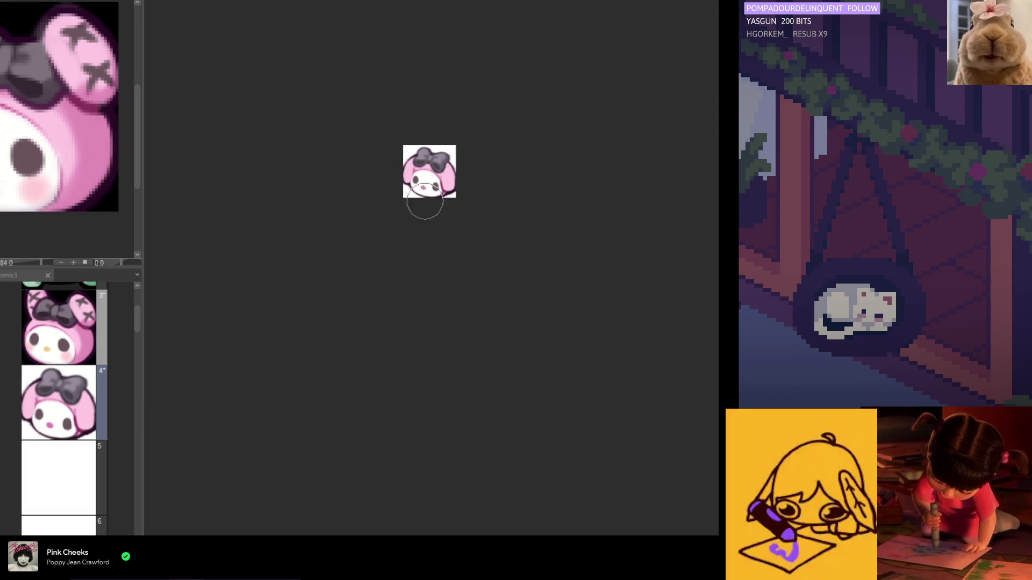
# Step between frames 3 and 4 and select animation frame 4 in the Timeline.
pyautogui.press('Left')
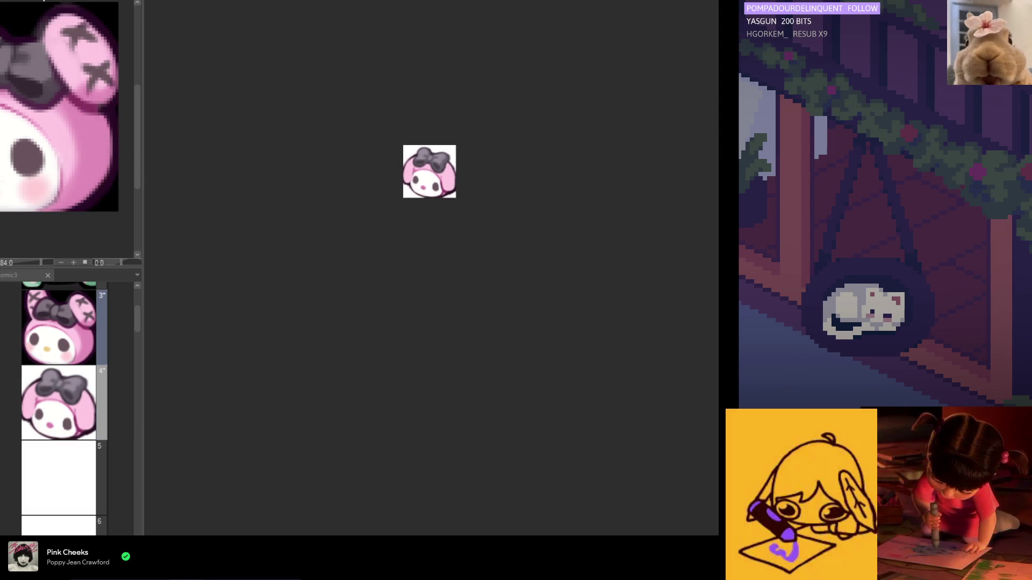
pyautogui.scroll(-5, 51, 16)
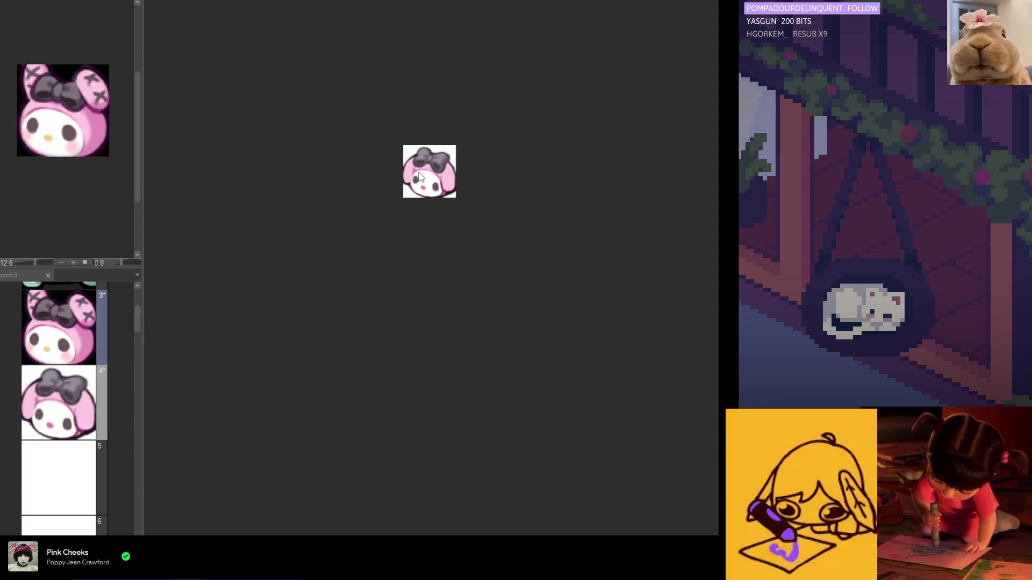
pyautogui.press('Right')
pyautogui.scroll(3, 420, 177)
pyautogui.click(58, 1)
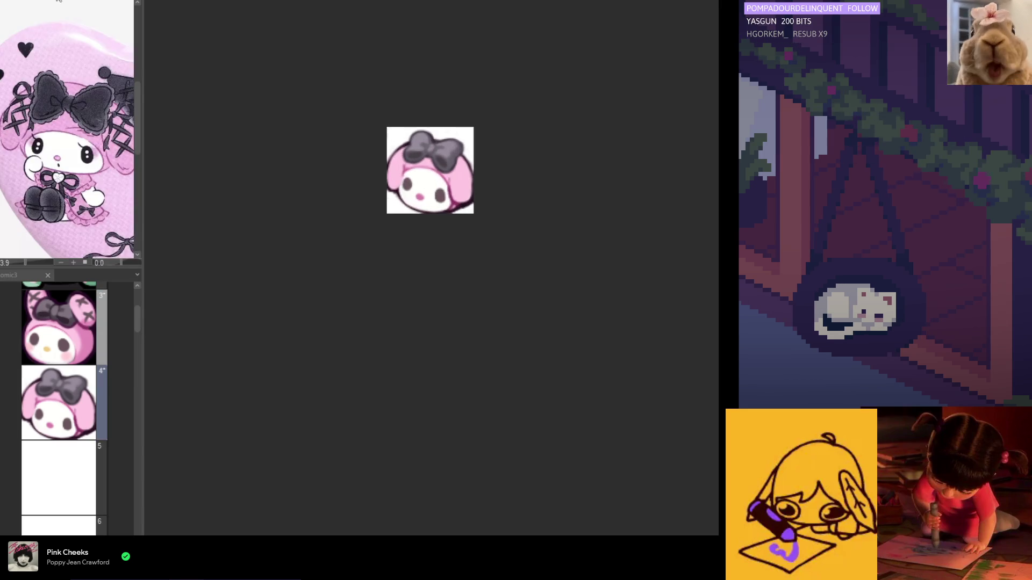
pyautogui.scroll(3, 393, 177)
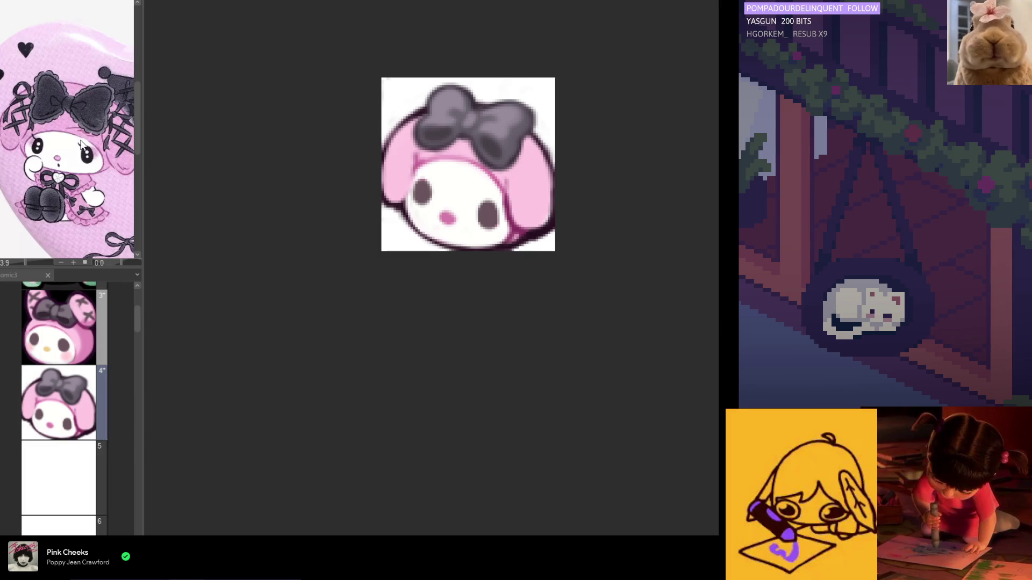
# Show the reference image in the Sub View and brush the hood's lower-right edge pinker.
pyautogui.click(59, 328)
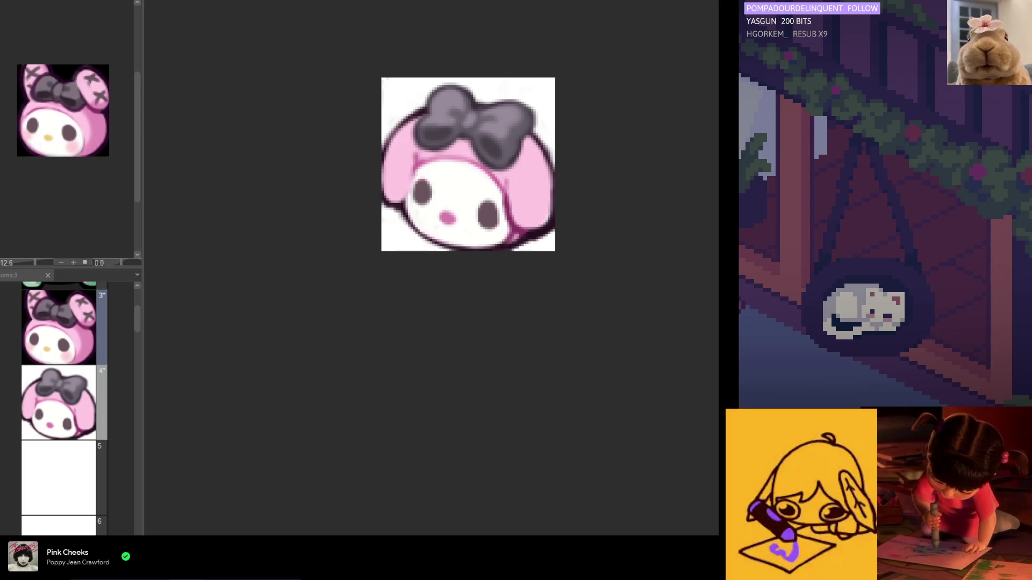
pyautogui.click(67, 265)
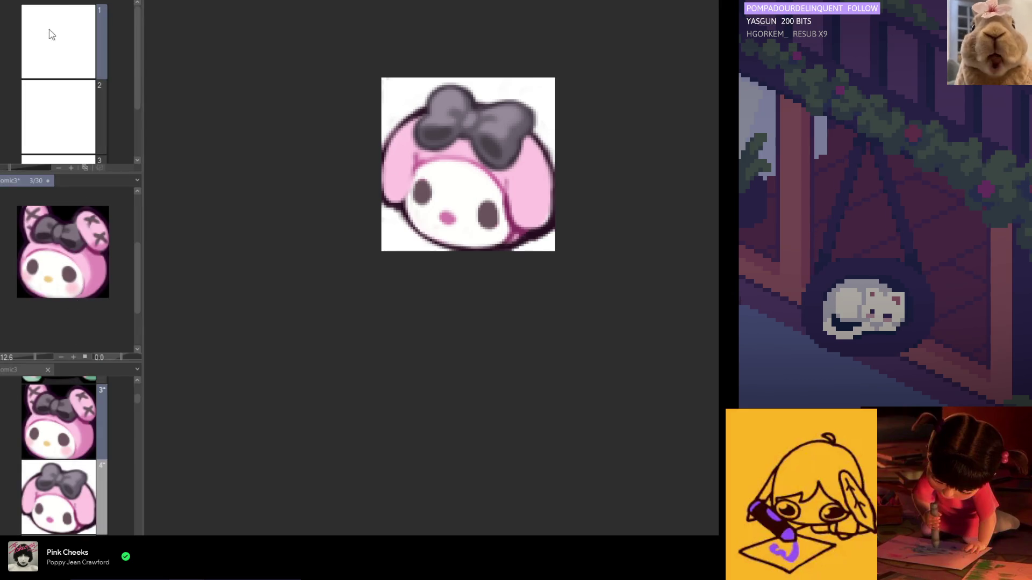
pyautogui.click(62, 1)
pyautogui.scroll(-2, 81, 91)
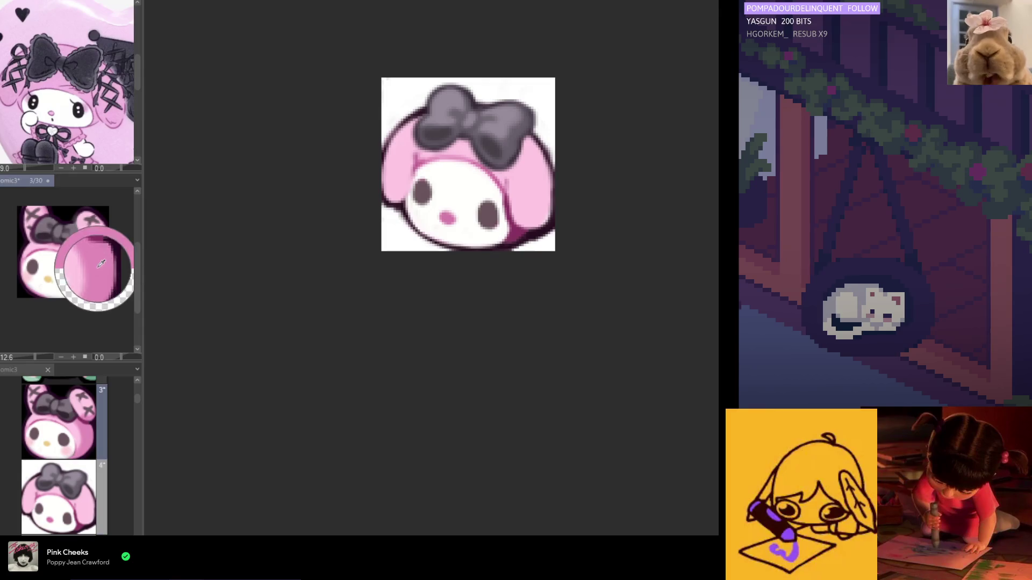
pyautogui.moveTo(521, 224); pyautogui.dragTo(514, 240)
pyautogui.moveTo(470, 161); pyautogui.dragTo(501, 180)
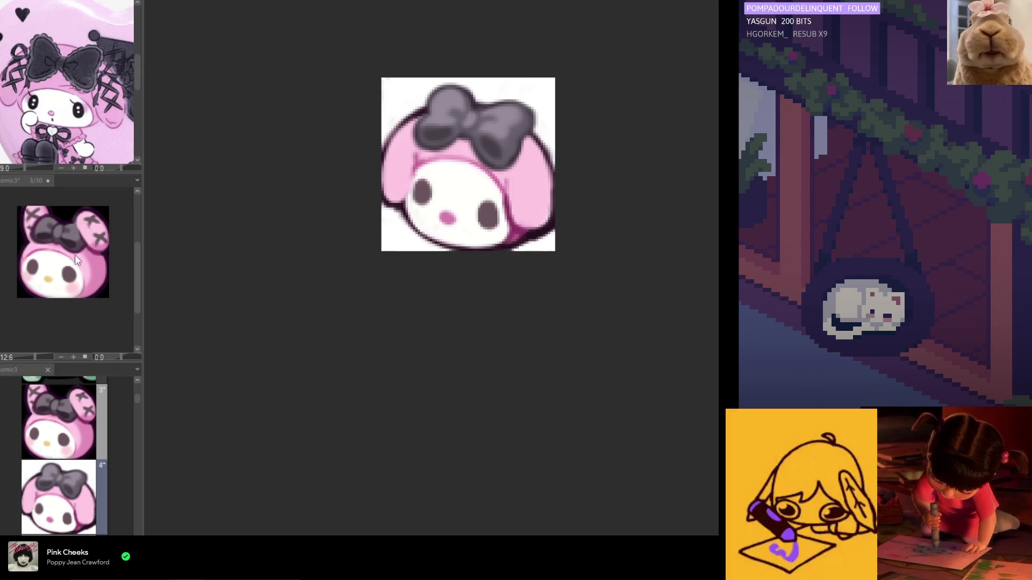
# Extend pink along the right ear edge, darken its outline, and thicken the ear's upper-left outline.
pyautogui.moveTo(523, 140); pyautogui.dragTo(550, 222)
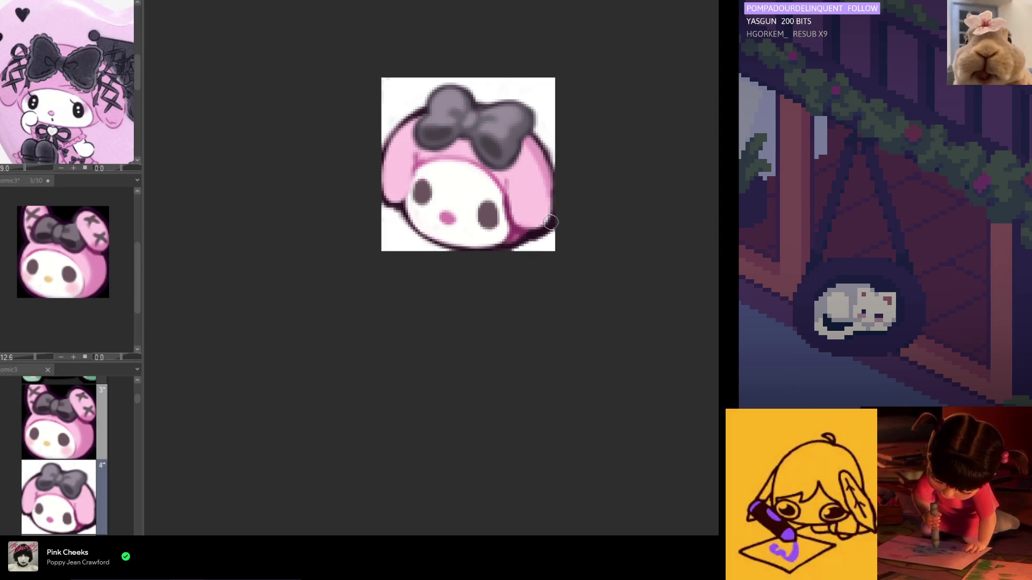
pyautogui.moveTo(539, 151); pyautogui.dragTo(547, 173)
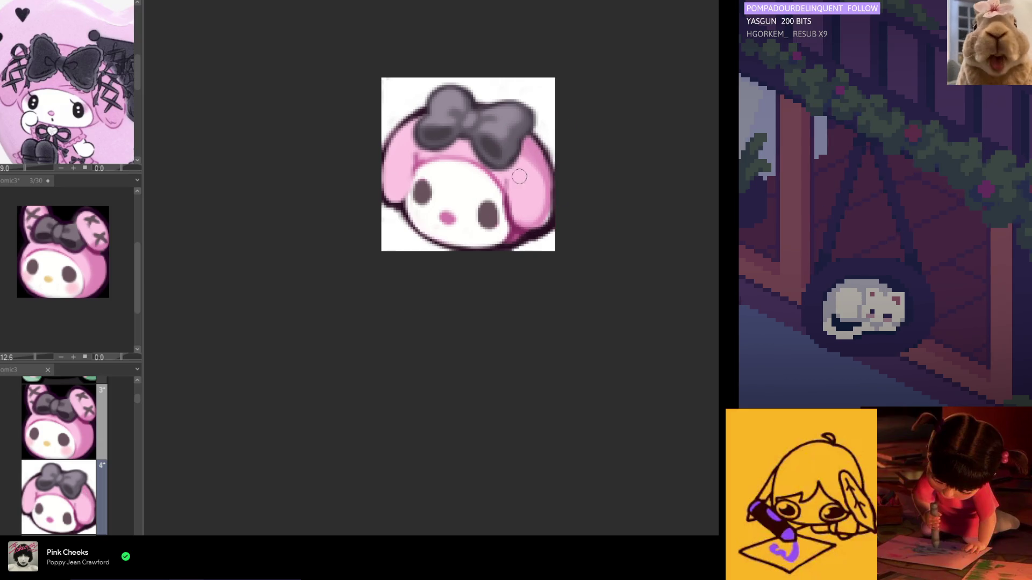
pyautogui.keyDown('alt'); pyautogui.click(541, 142); pyautogui.keyUp('alt')
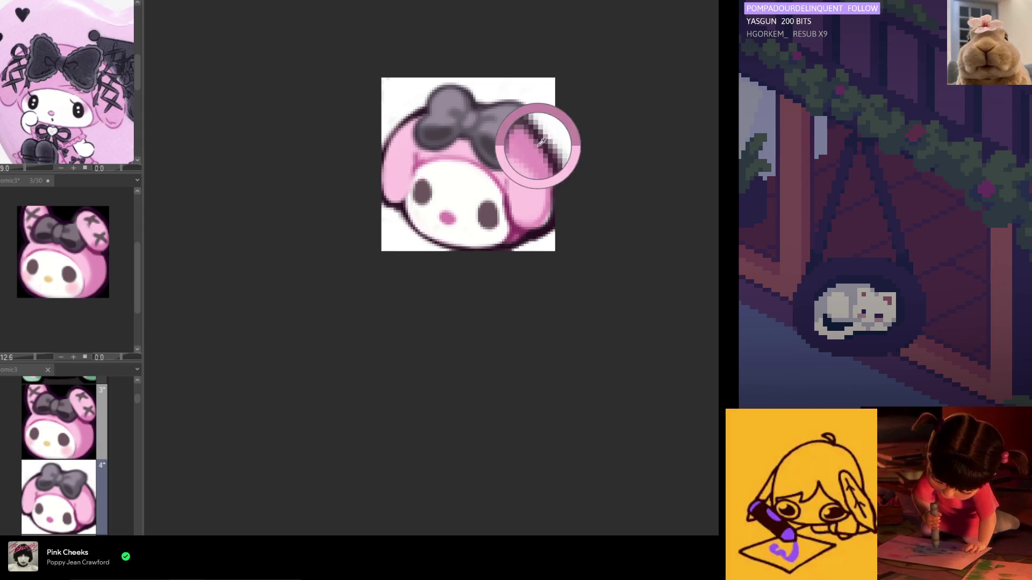
pyautogui.keyDown('alt'); pyautogui.click(535, 144); pyautogui.keyUp('alt')
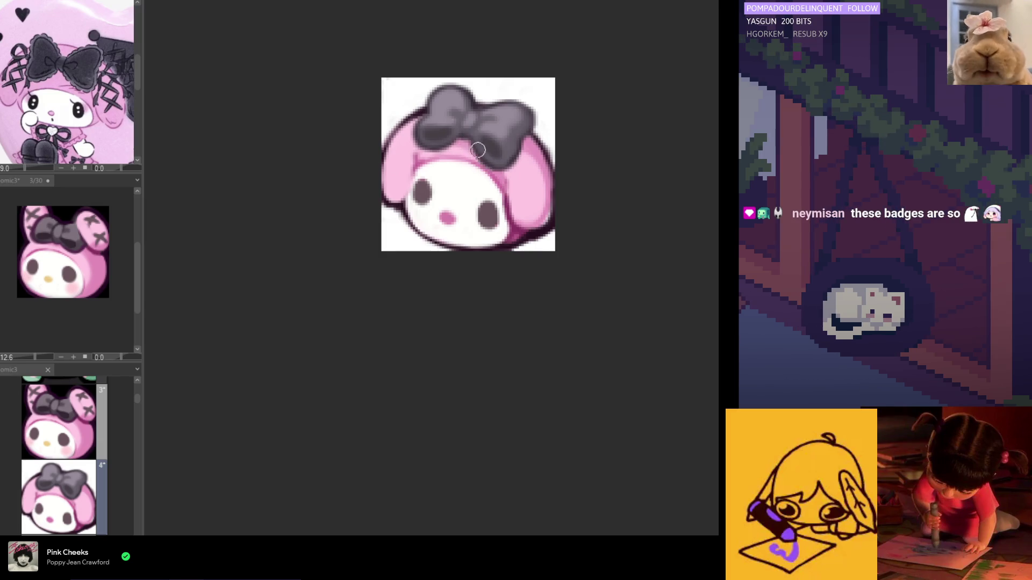
pyautogui.moveTo(418, 122); pyautogui.dragTo(387, 143)
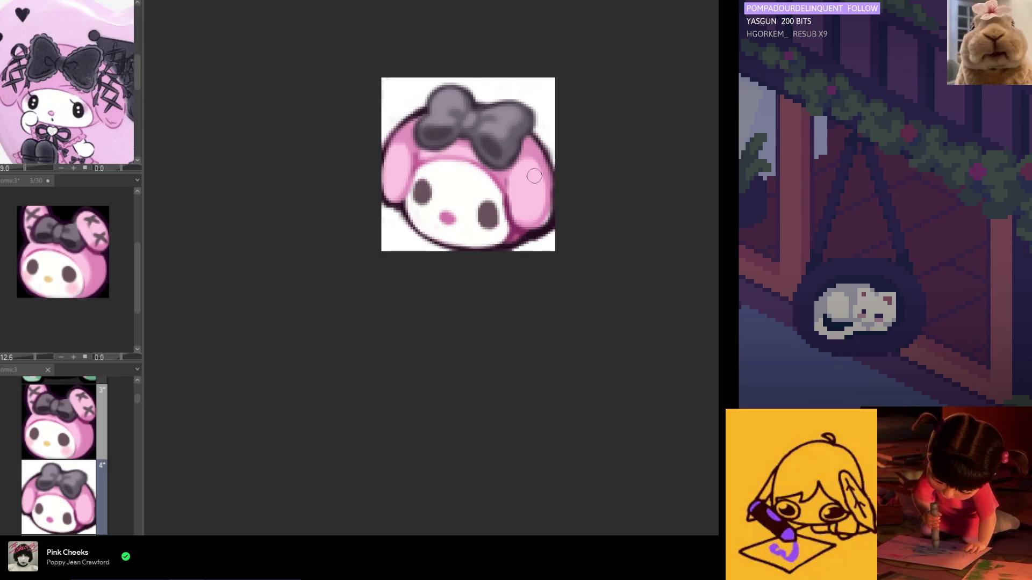
pyautogui.press('h')
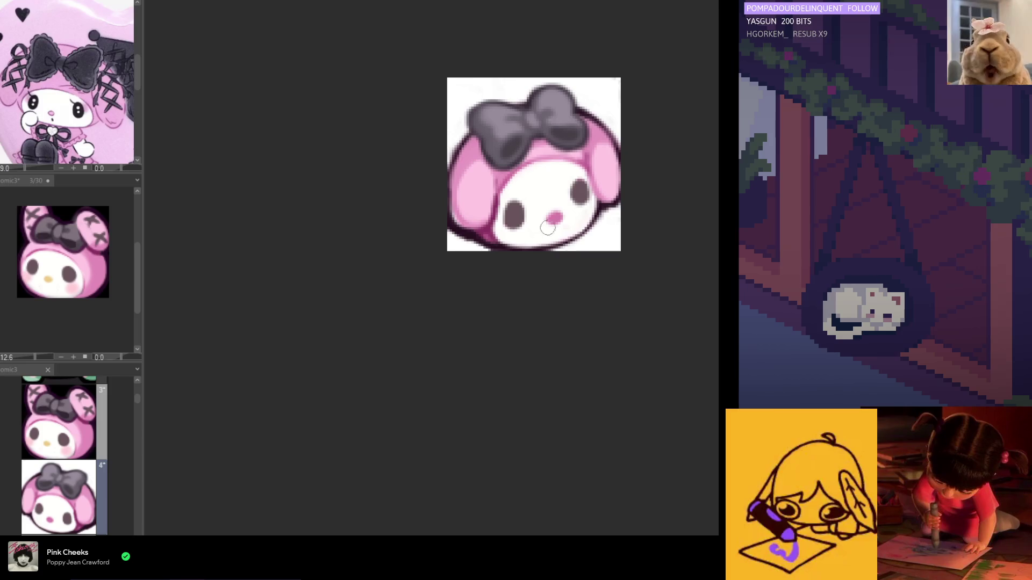
# Flip the view back, sample the hood pink, and brush a darker shade down the hood's left side.
pyautogui.press('h')
pyautogui.keyDown('alt'); pyautogui.click(524, 193); pyautogui.keyUp('alt')
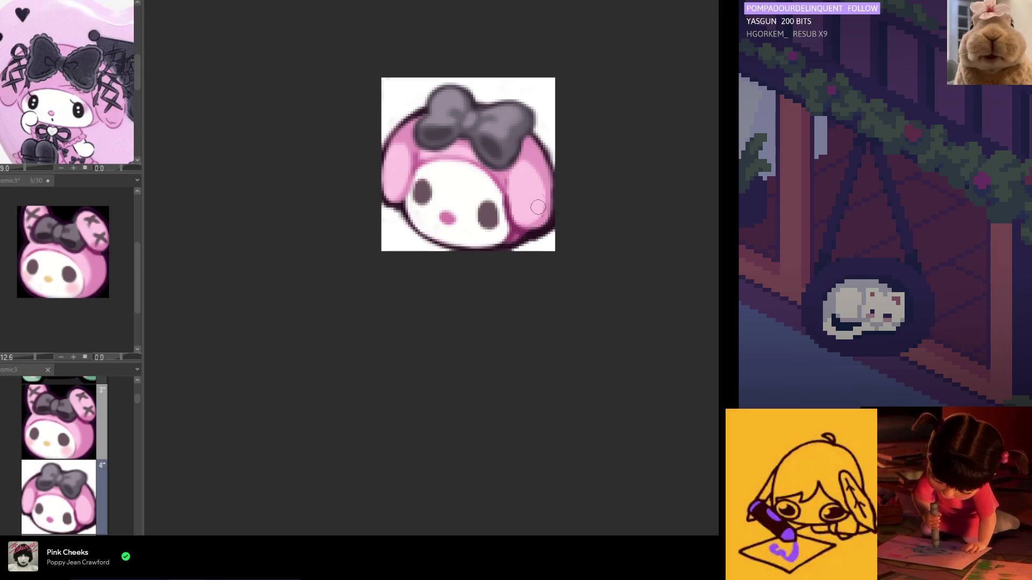
pyautogui.keyDown('alt'); pyautogui.click(539, 164); pyautogui.keyUp('alt')
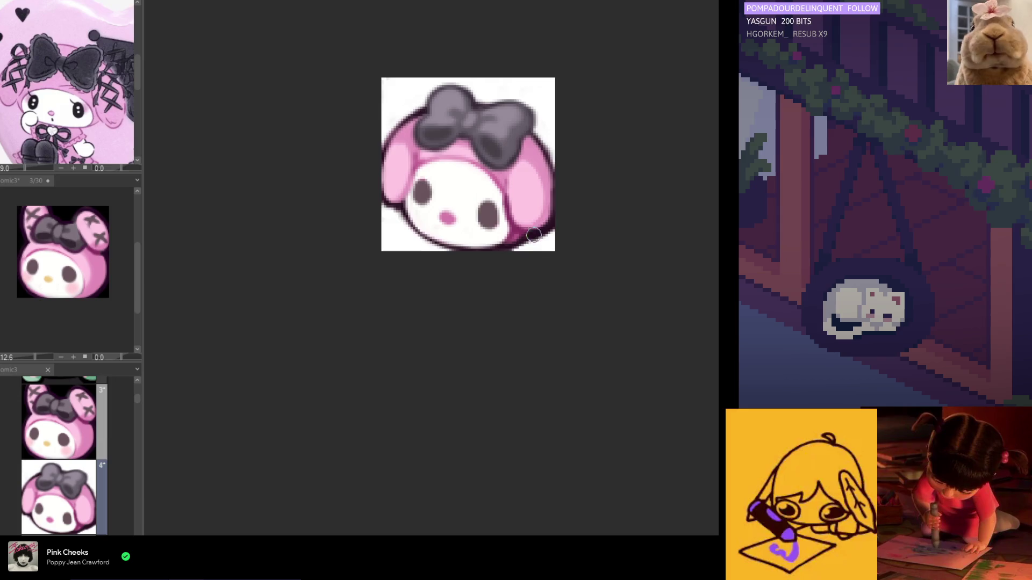
pyautogui.hscroll(-2, 533, 235)
pyautogui.moveTo(485, 159); pyautogui.dragTo(494, 219)
pyautogui.hscroll(2, 515, 188)
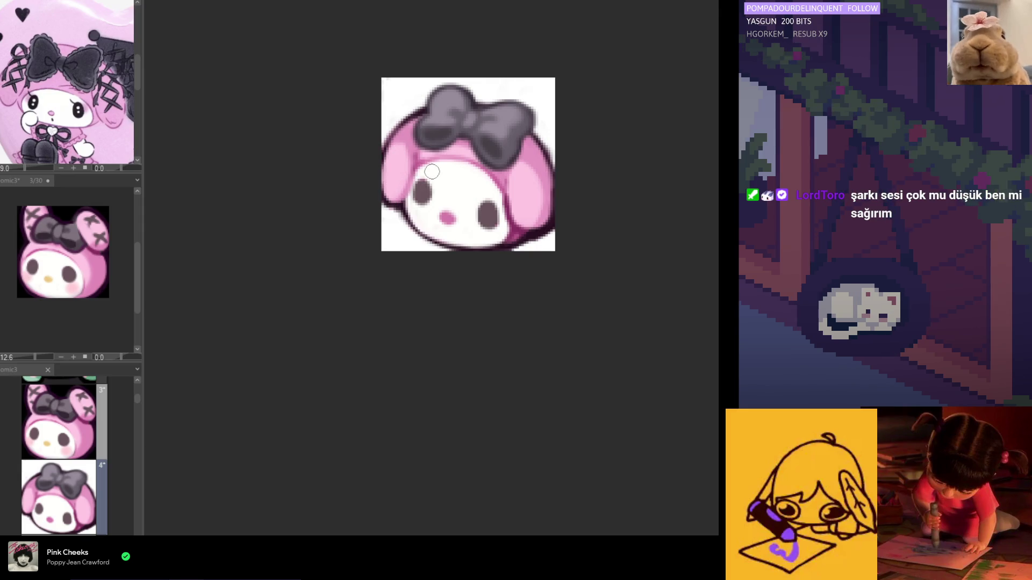
pyautogui.scroll(-3, 318, 282)
pyautogui.scroll(3, 429, 227)
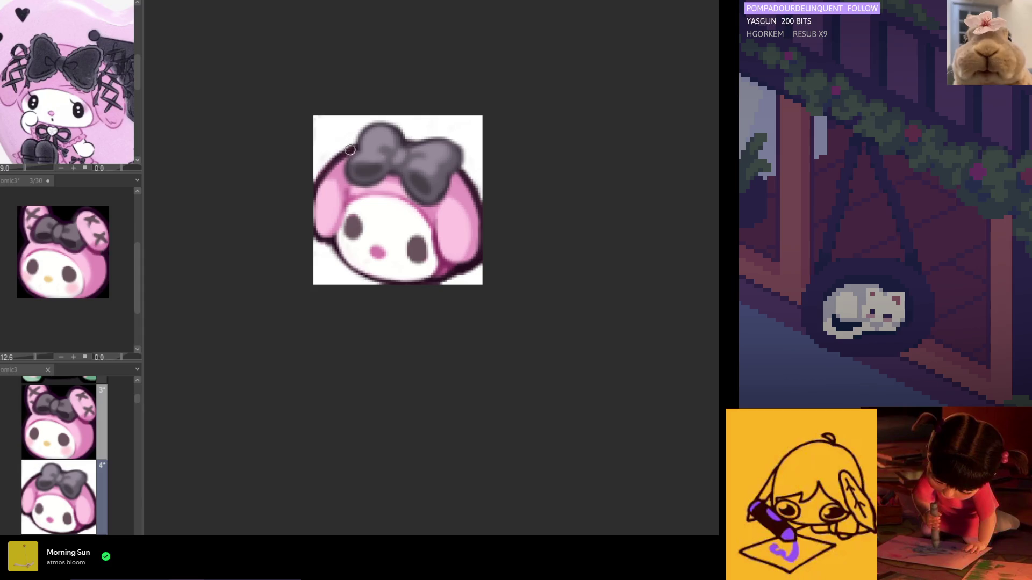
pyautogui.hscroll(-5, 319, 227)
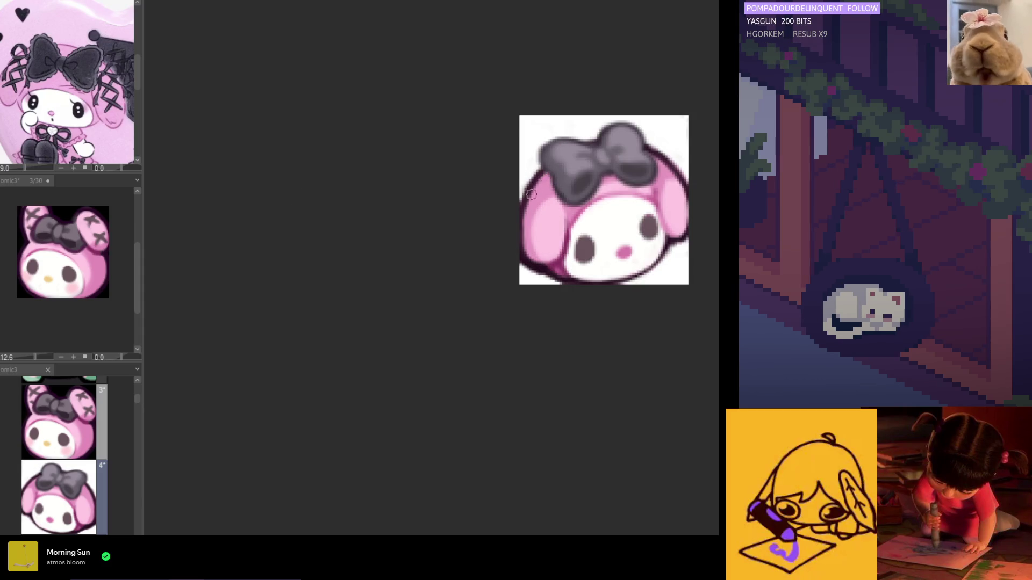
# Sample the dark outline colour, darken the head's top edge beside the bow, and check it mirrored.
pyautogui.keyDown('alt'); pyautogui.click(540, 171); pyautogui.keyUp('alt')
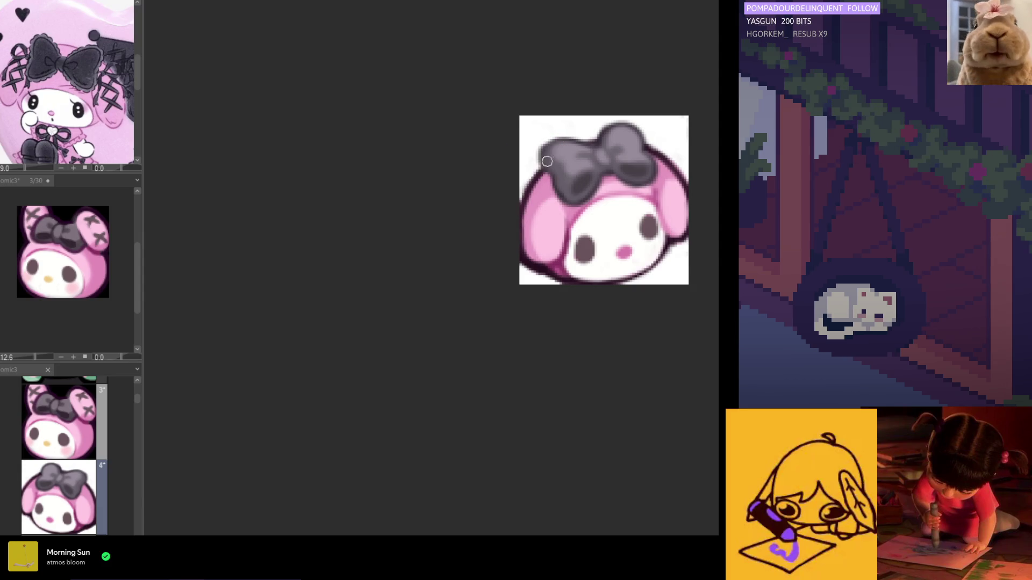
pyautogui.moveTo(588, 144); pyautogui.dragTo(603, 139)
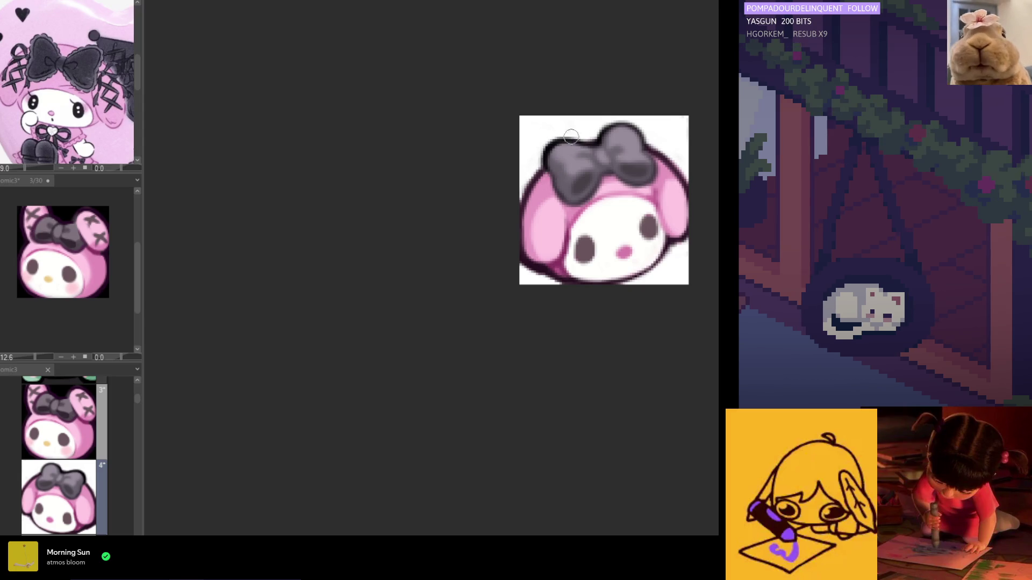
pyautogui.press('h')
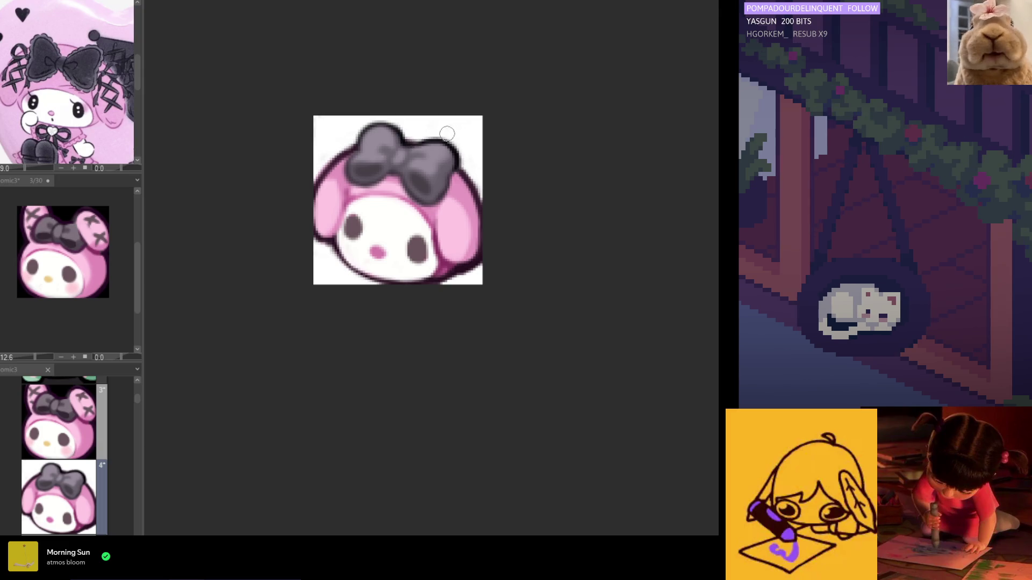
pyautogui.scroll(-5, 477, 155)
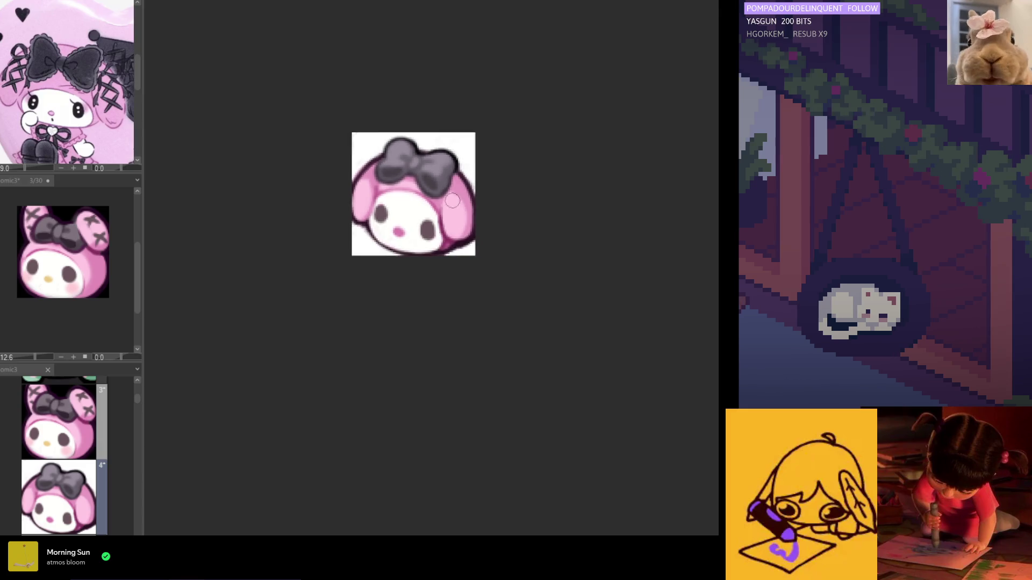
pyautogui.scroll(1, 428, 190)
pyautogui.scroll(3, 428, 189)
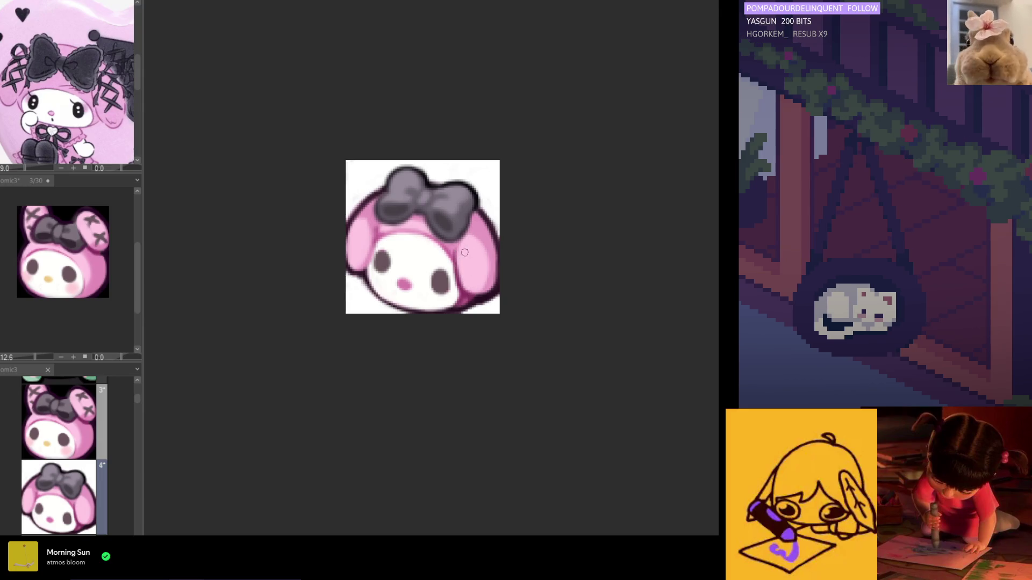
pyautogui.press('h')
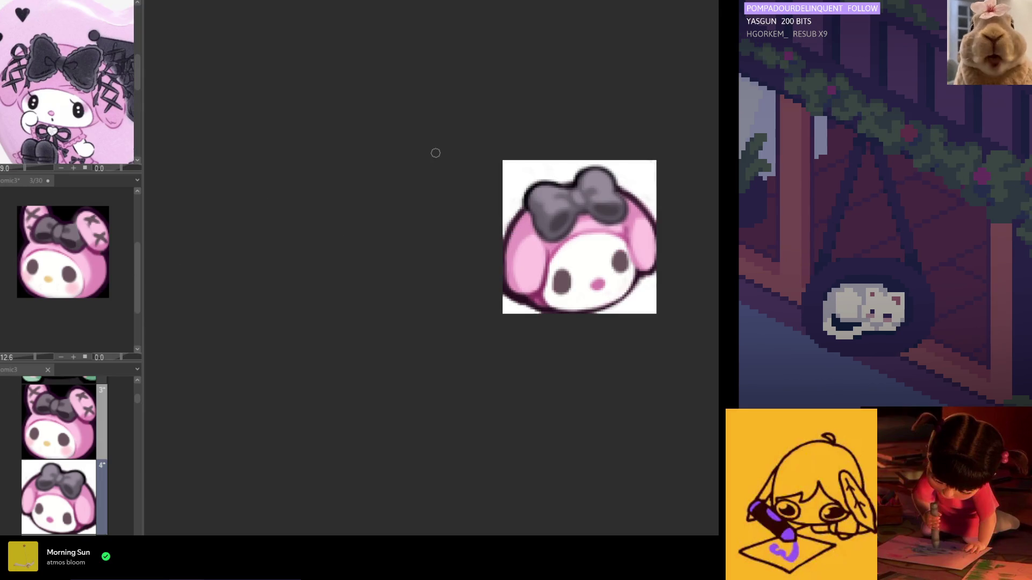
pyautogui.scroll(-2, 513, 241)
# Repaint a small pink nose on the face, checking it with horizontal flips.
pyautogui.scroll(5, 580, 253)
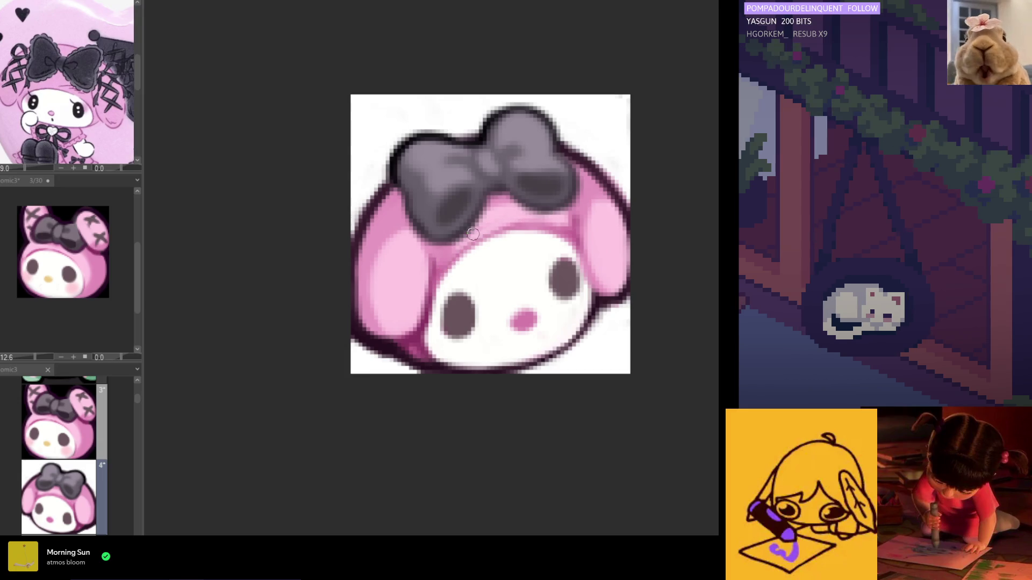
pyautogui.press('h')
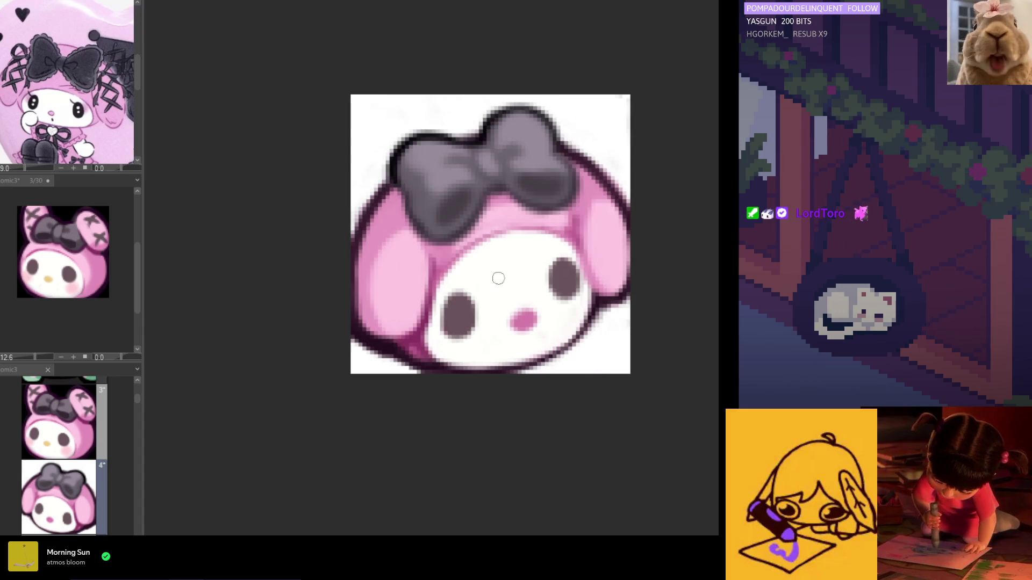
pyautogui.press('h')
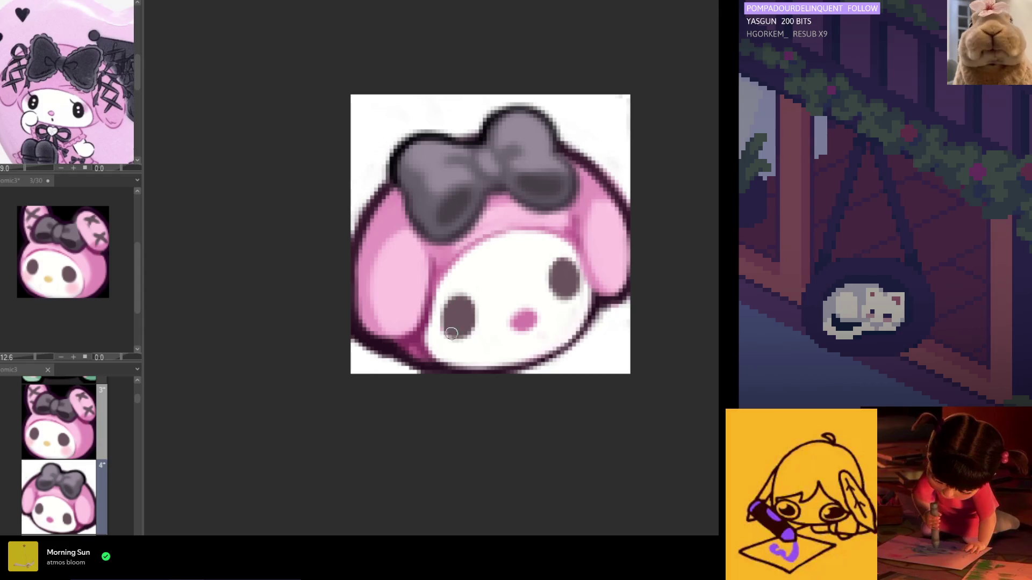
pyautogui.press('h')
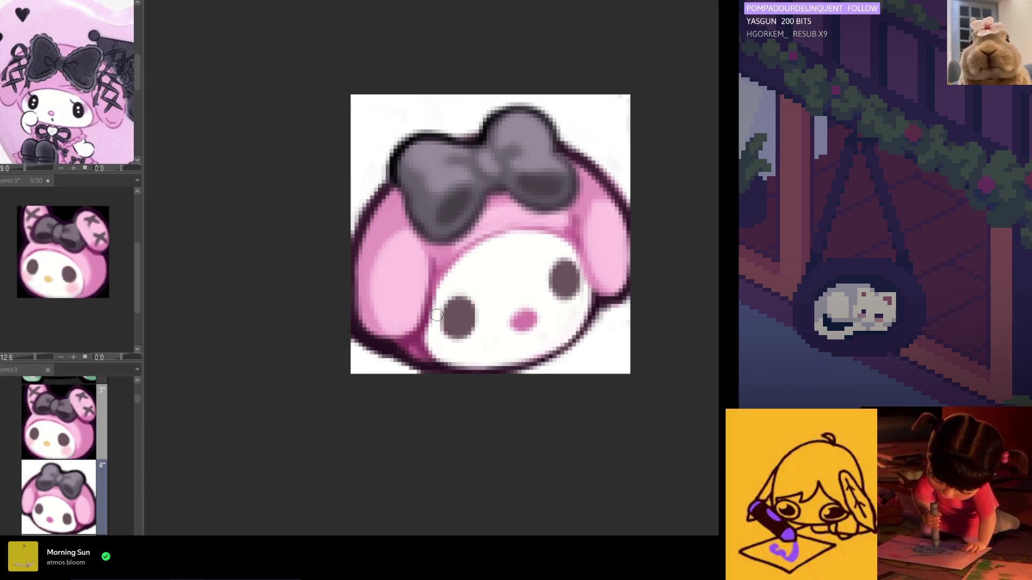
pyautogui.keyDown('alt'); pyautogui.click(519, 321); pyautogui.keyUp('alt')
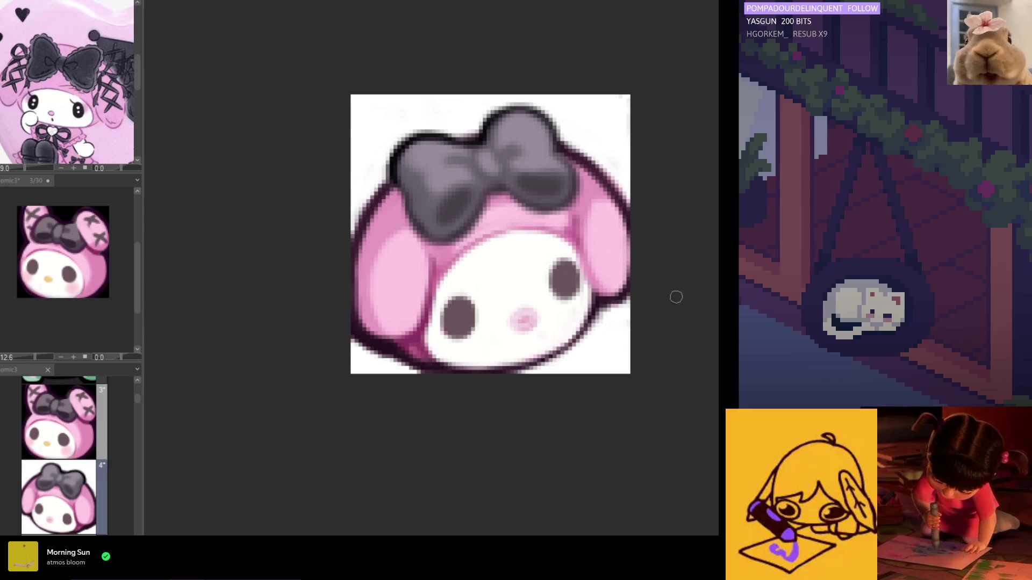
pyautogui.moveTo(546, 315); pyautogui.dragTo(536, 311)
pyautogui.hotkey('ctrl', 'z')
pyautogui.hotkey('ctrl', 'z')
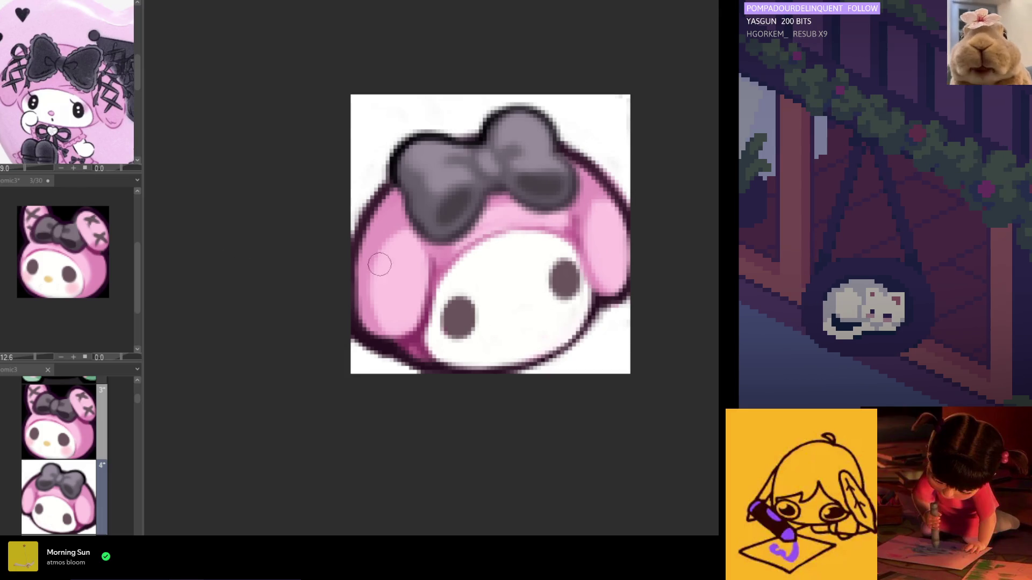
pyautogui.press('h')
pyautogui.moveTo(487, 323); pyautogui.dragTo(483, 322)
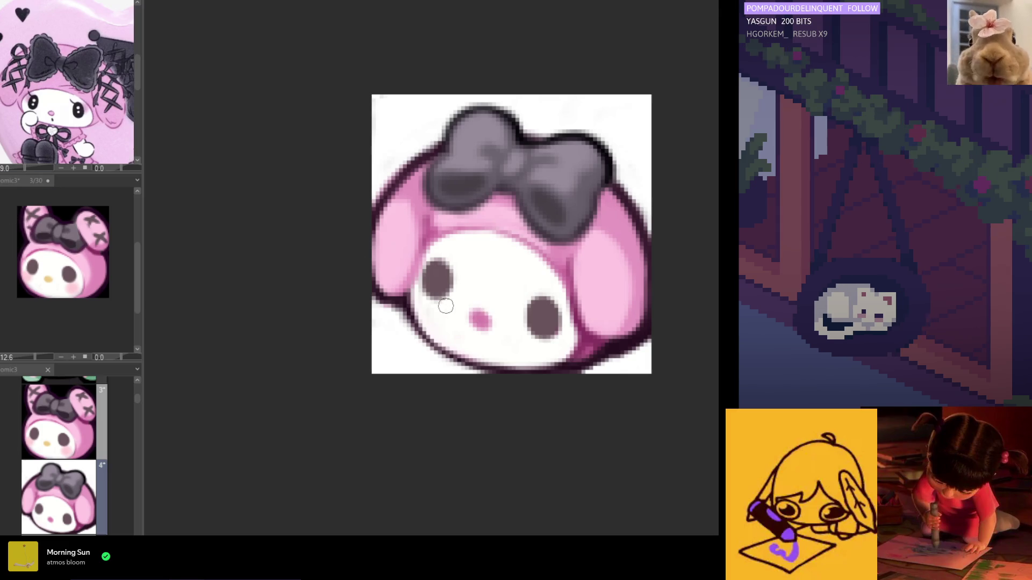
# Darken the lower-left and bottom face outline and paint pink over the stray line beside the left eye.
pyautogui.moveTo(405, 300)
pyautogui.mouseDown()
pyautogui.moveTo(430, 347)
pyautogui.moveTo(414, 316)
pyautogui.moveTo(462, 360)
pyautogui.moveTo(416, 298)
pyautogui.moveTo(485, 377)
pyautogui.mouseUp()
pyautogui.moveTo(413, 309); pyautogui.dragTo(507, 375)
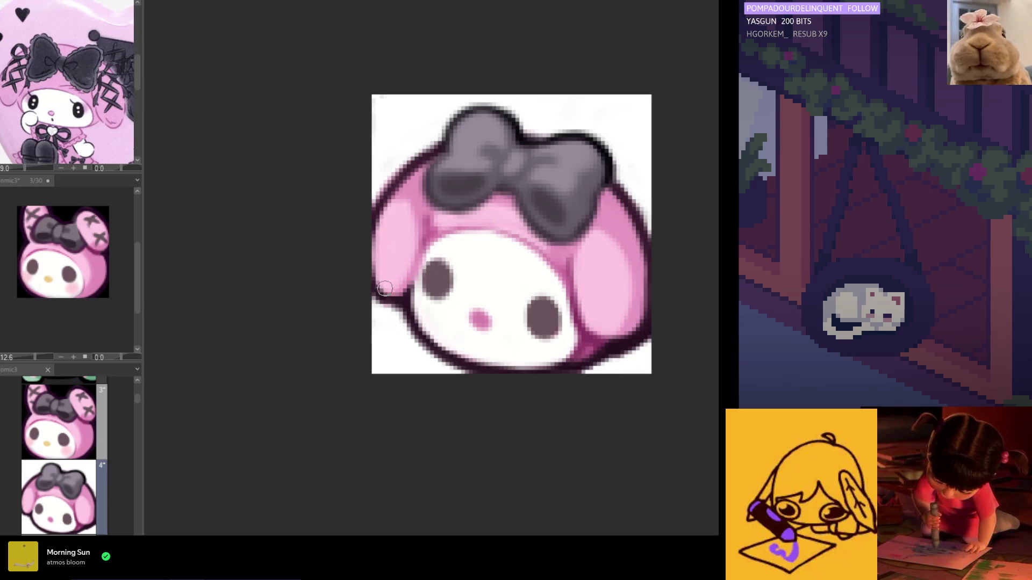
pyautogui.moveTo(384, 285); pyautogui.dragTo(390, 306)
pyautogui.moveTo(382, 268)
pyautogui.mouseDown()
pyautogui.moveTo(392, 285)
pyautogui.moveTo(416, 284)
pyautogui.moveTo(419, 300)
pyautogui.moveTo(418, 276)
pyautogui.mouseUp()
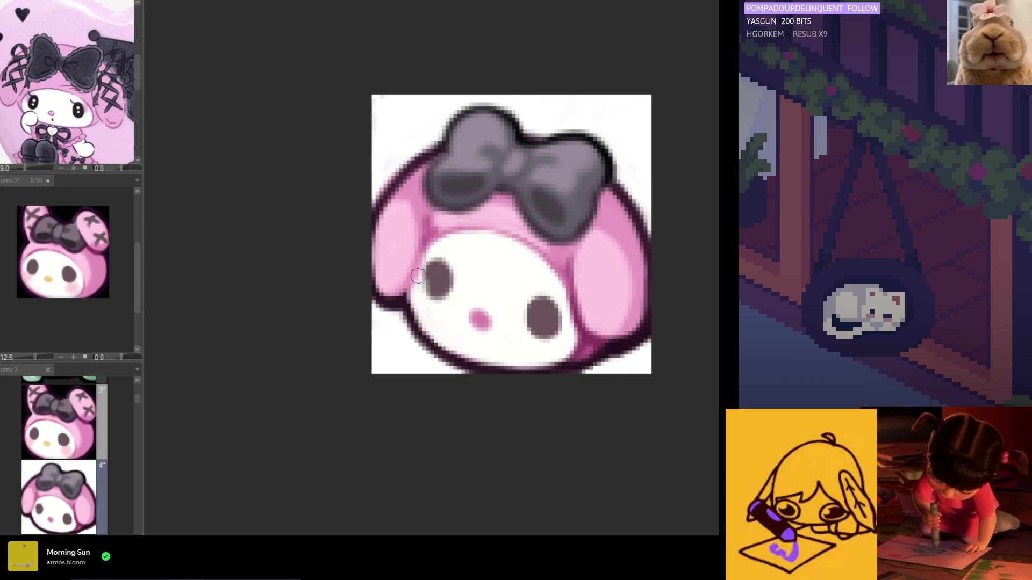
pyautogui.press('h')
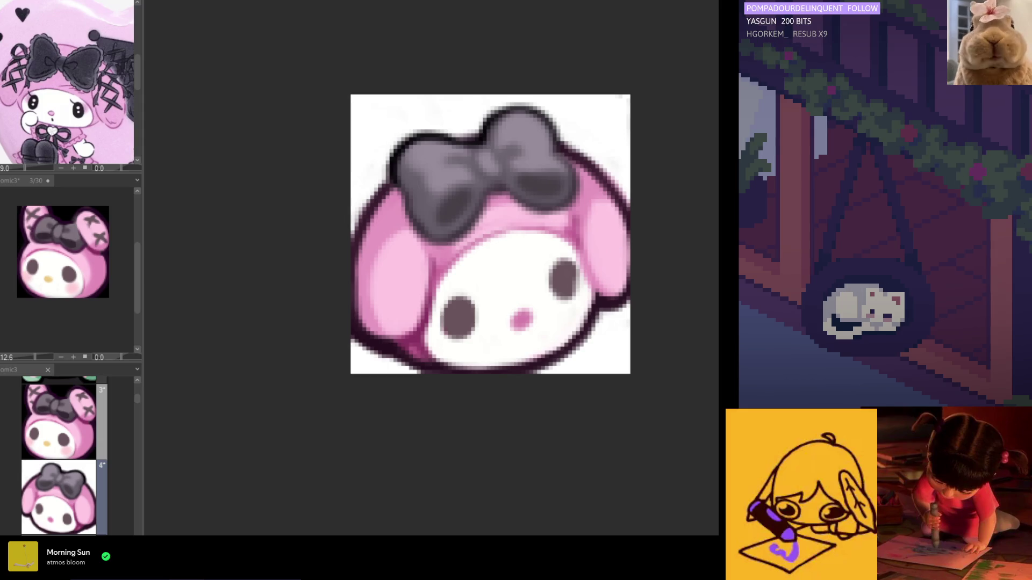
pyautogui.press('h')
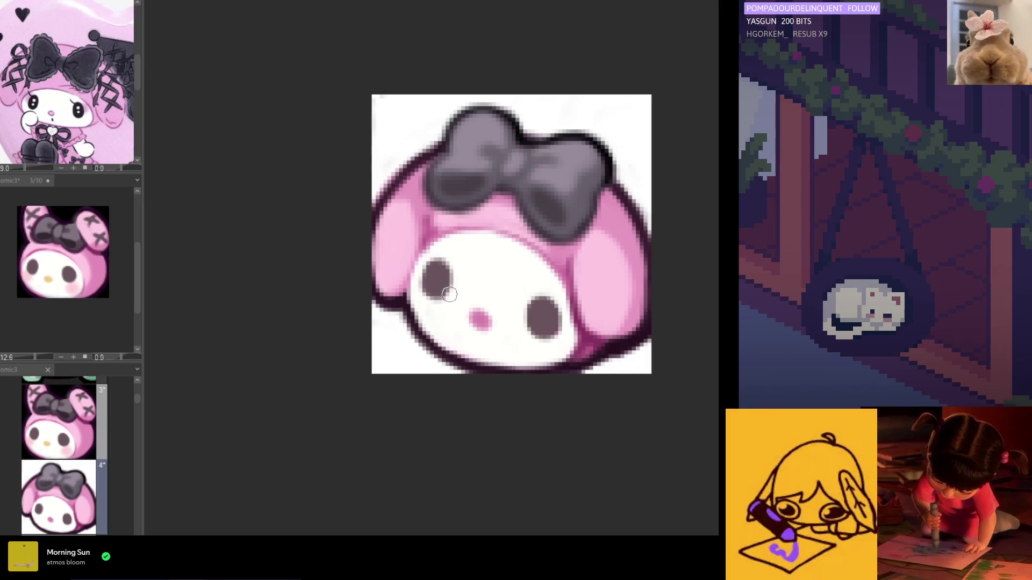
pyautogui.press('h')
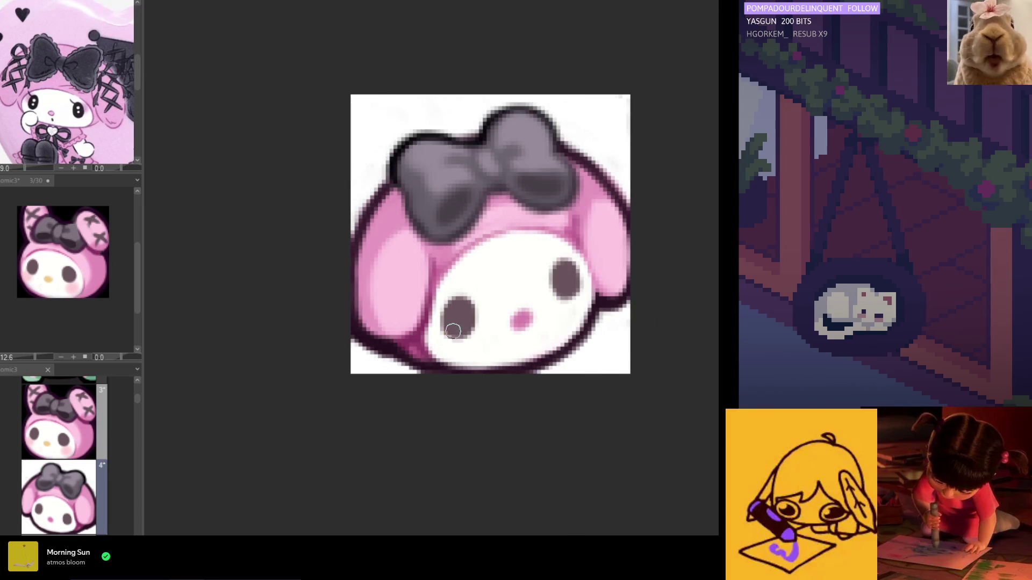
pyautogui.press('h')
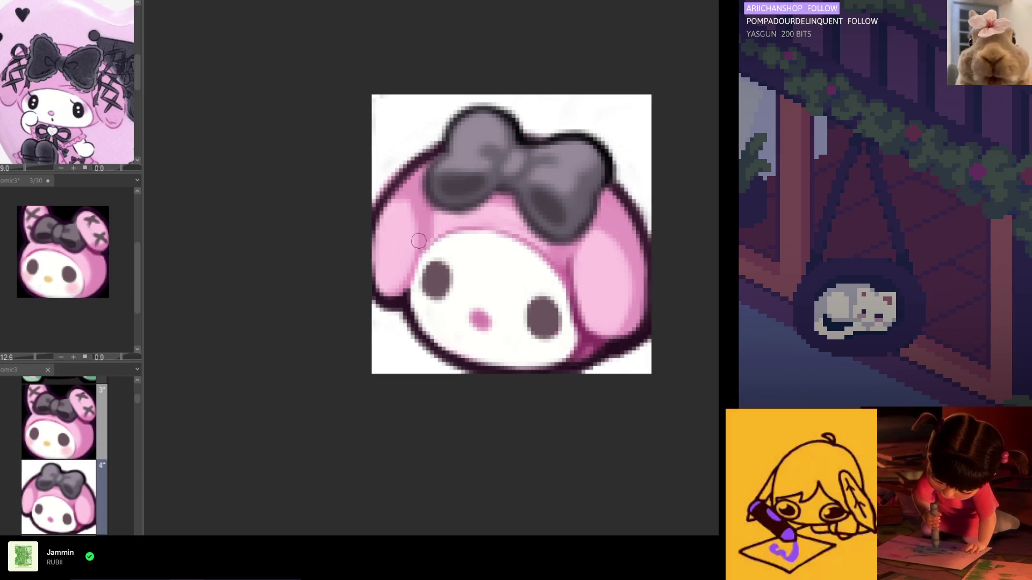
# Brush a dark line down the right ear's inner edge where it meets the face.
pyautogui.hotkey('ctrl', 'z')
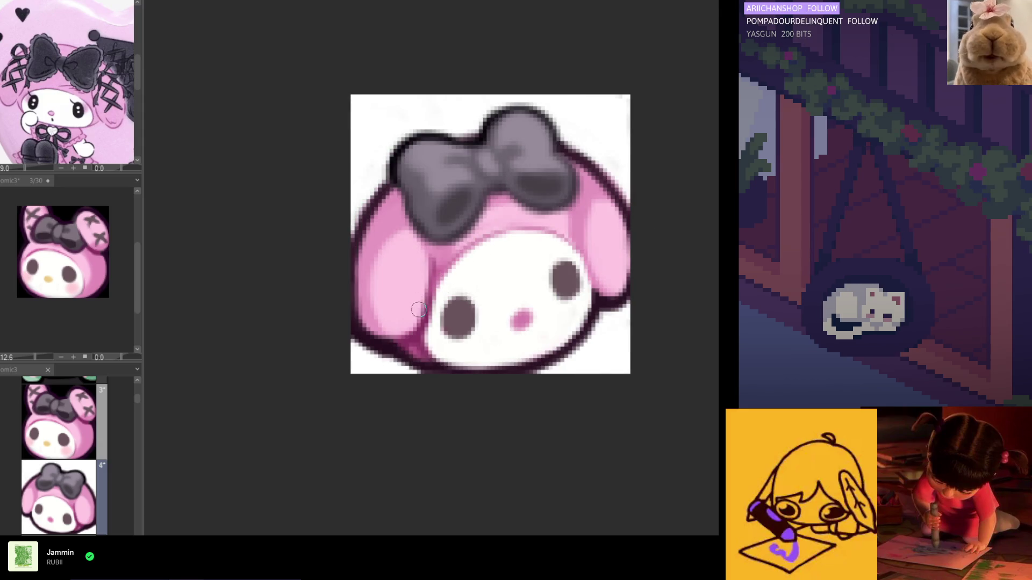
pyautogui.press('h')
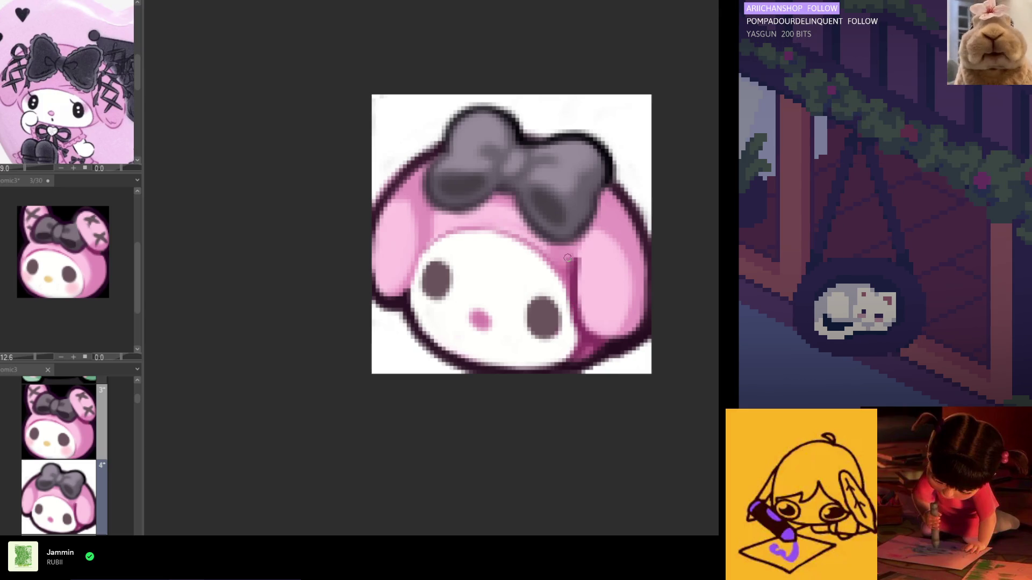
pyautogui.moveTo(575, 258); pyautogui.dragTo(575, 296)
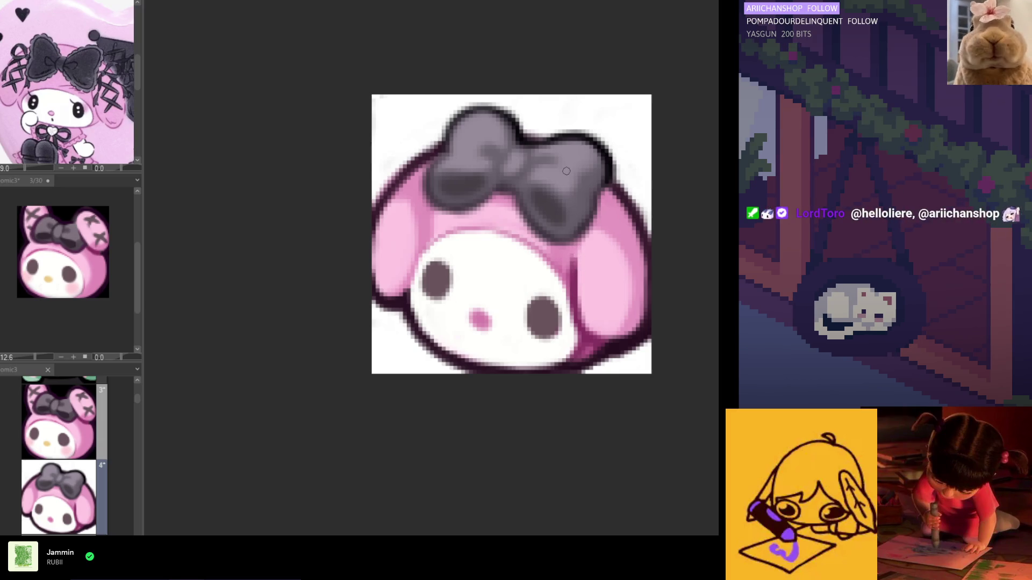
pyautogui.scroll(-3, 408, 205)
pyautogui.scroll(2, 431, 194)
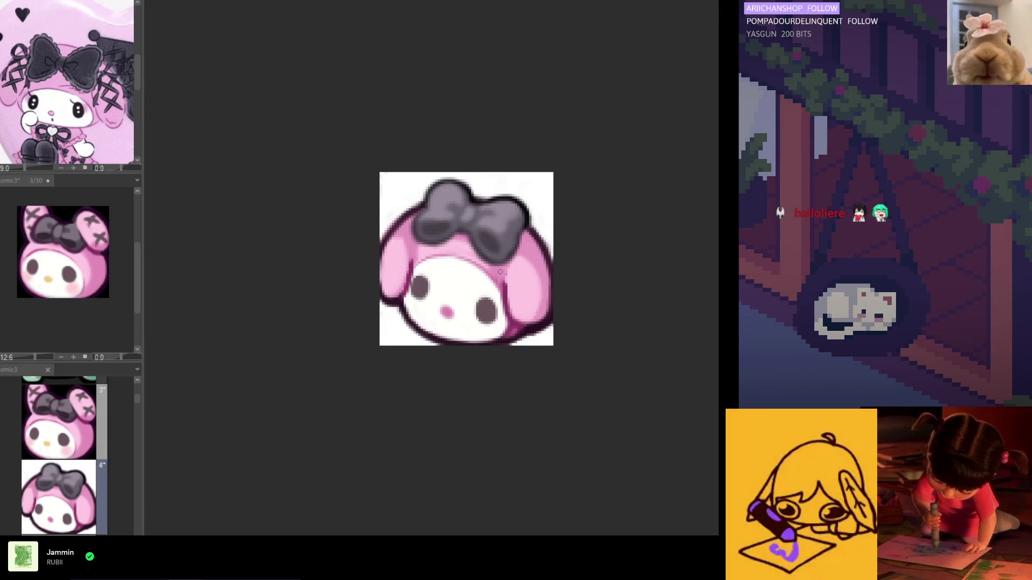
# Shade the left ear's edge against the face and check it with a horizontal flip.
pyautogui.scroll(-3, 453, 207)
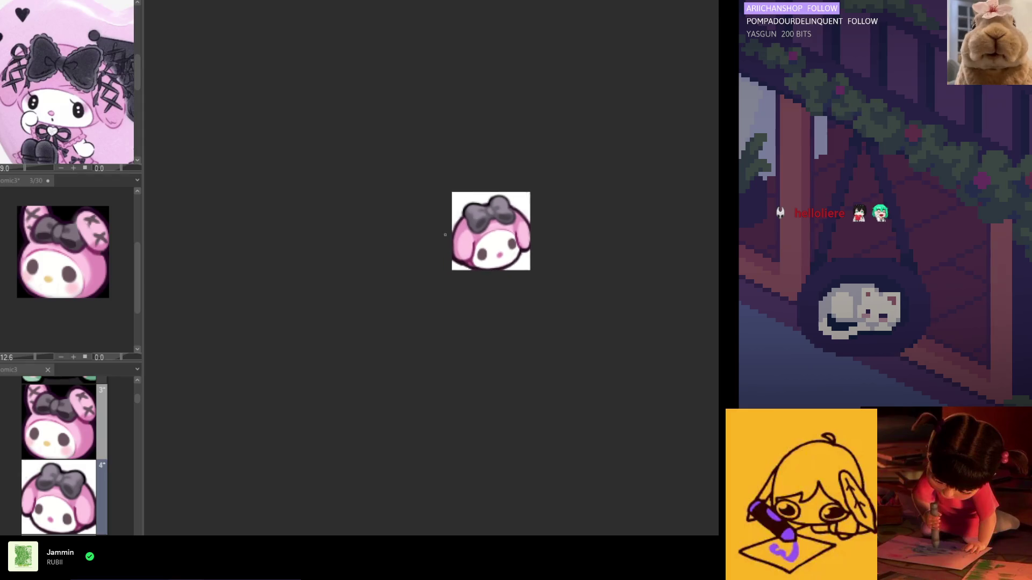
pyautogui.scroll(2, 495, 245)
pyautogui.scroll(3, 495, 245)
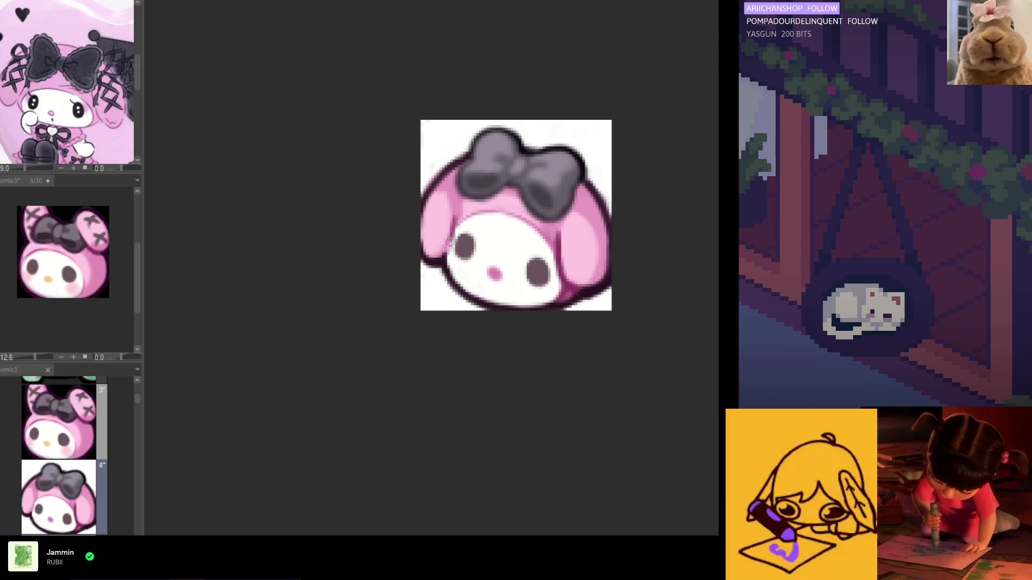
pyautogui.moveTo(453, 213)
pyautogui.mouseDown()
pyautogui.moveTo(446, 252)
pyautogui.moveTo(454, 215)
pyautogui.moveTo(456, 237)
pyautogui.moveTo(444, 253)
pyautogui.moveTo(454, 207)
pyautogui.moveTo(440, 259)
pyautogui.mouseUp()
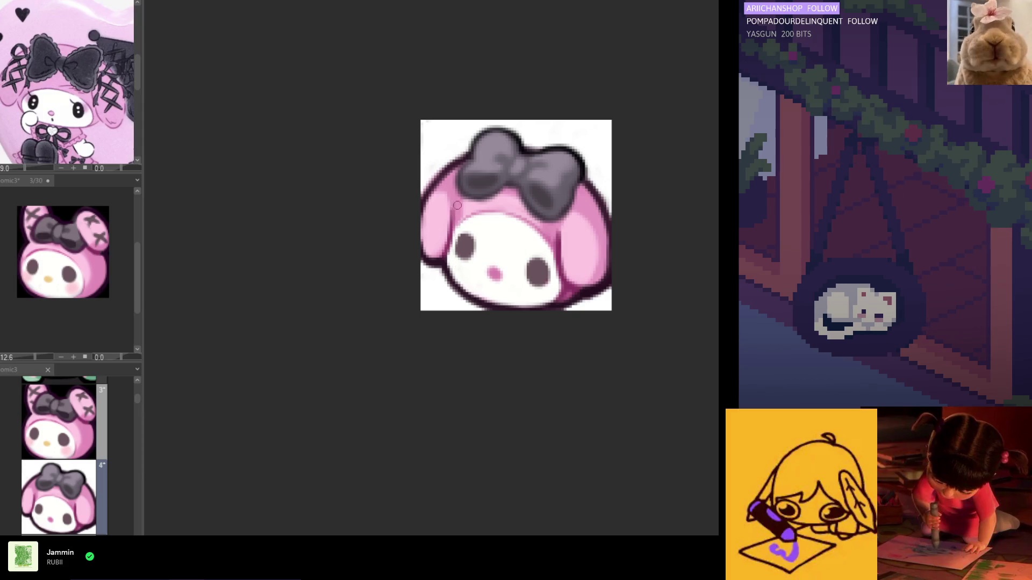
pyautogui.press('h')
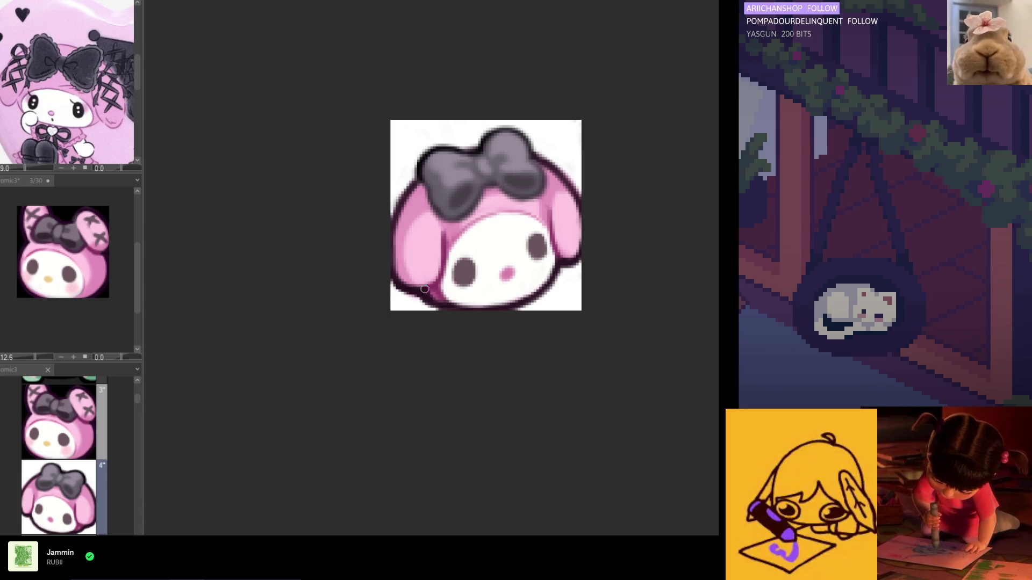
pyautogui.press('h')
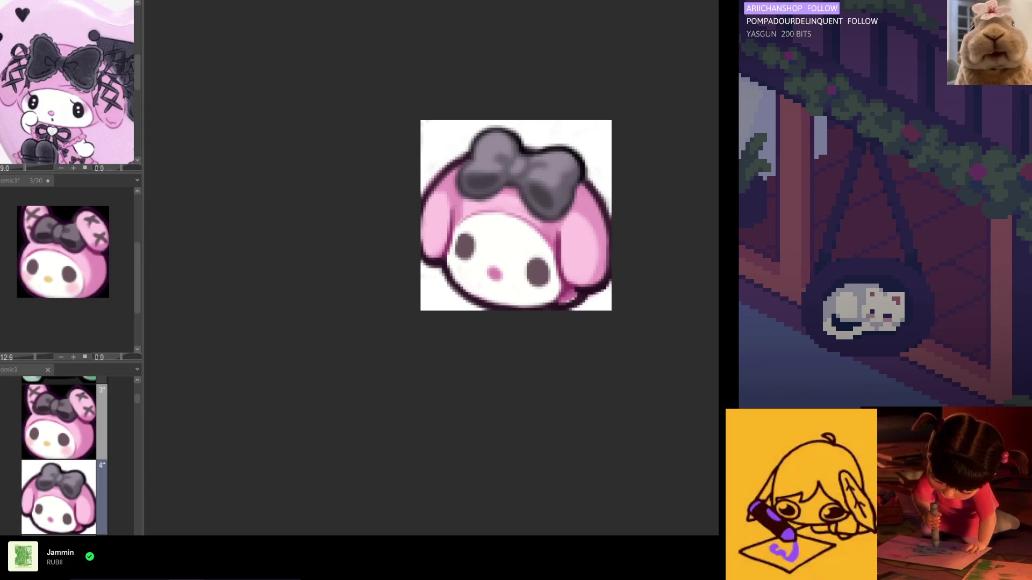
# Sample the chin outline colour and repaint the chin line along the bottom of the head.
pyautogui.keyDown('ctrl'); pyautogui.click(581, 300); pyautogui.keyUp('ctrl')
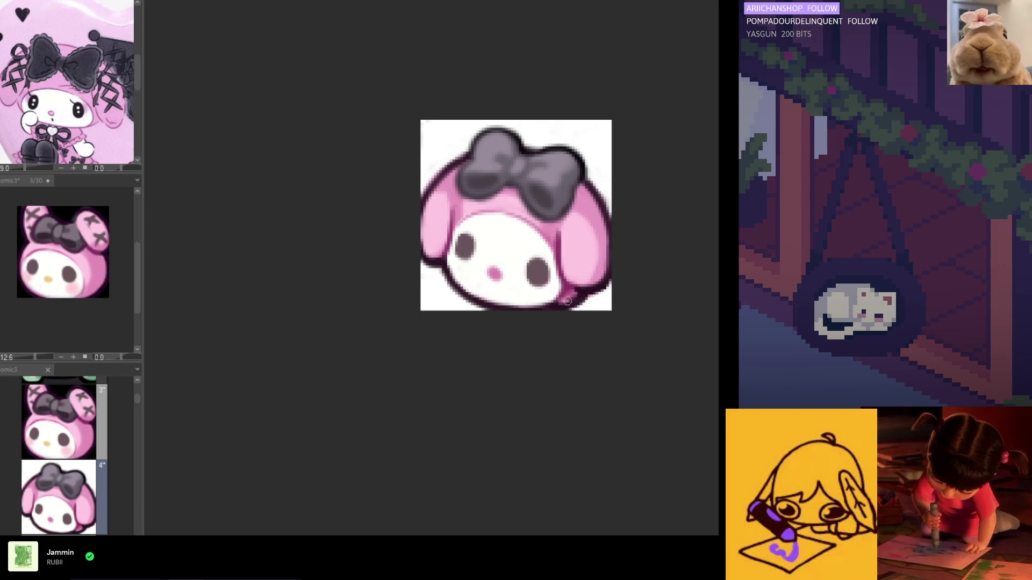
pyautogui.moveTo(555, 303); pyautogui.dragTo(537, 305)
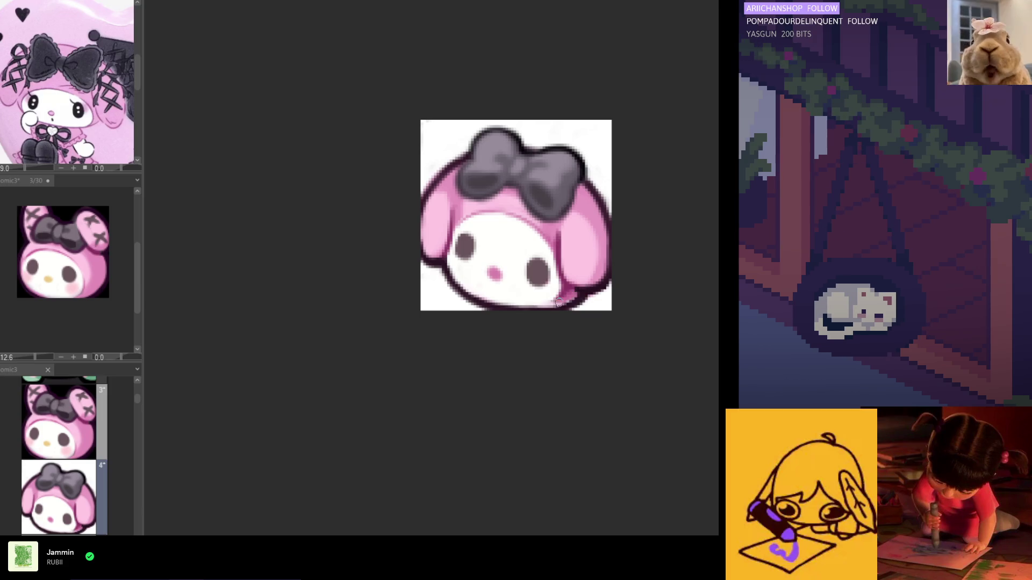
pyautogui.press('h')
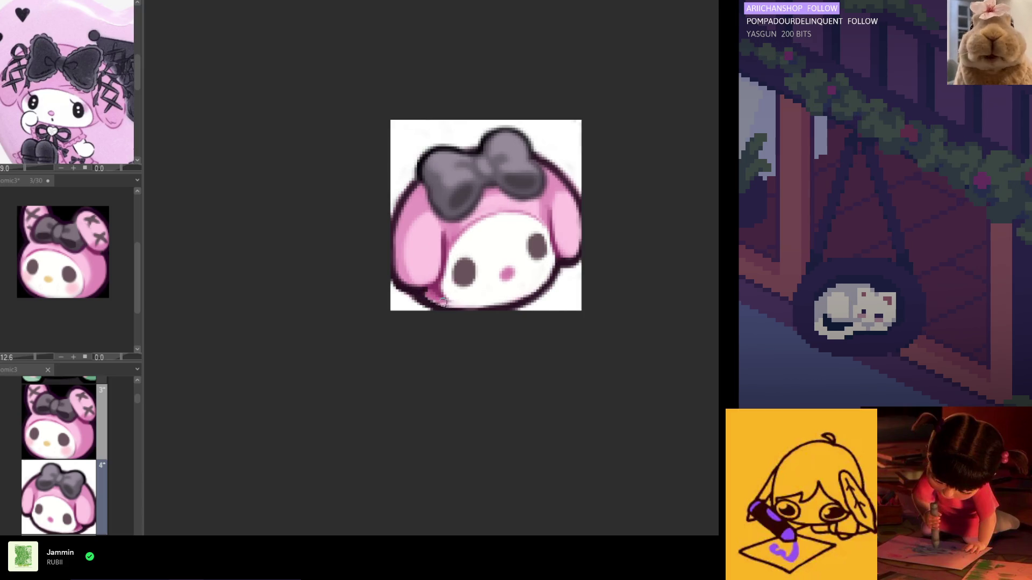
# Darken the chin outline on the flipped view, then sample the right ear's pink.
pyautogui.moveTo(448, 306); pyautogui.dragTo(431, 299)
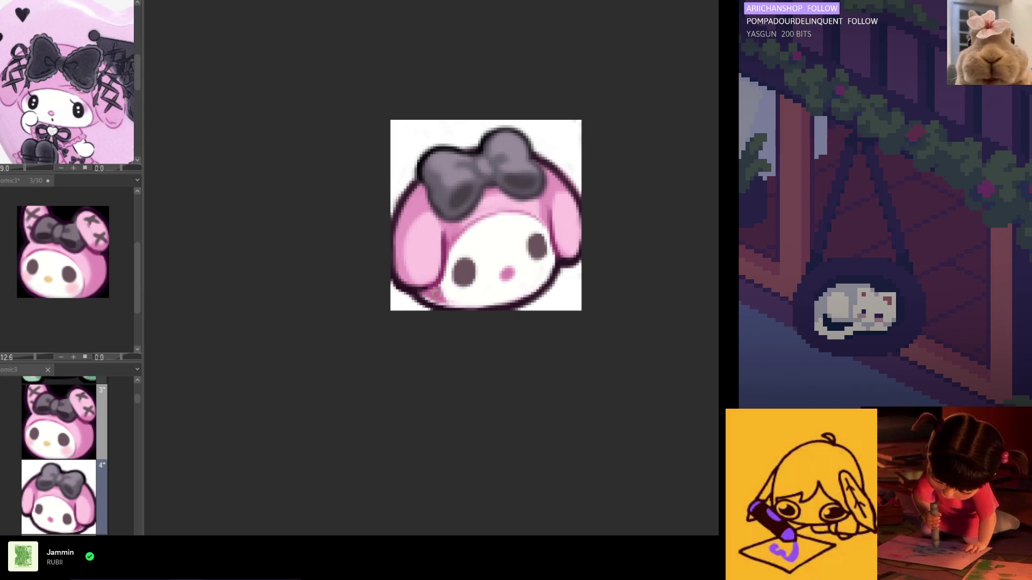
pyautogui.press('h')
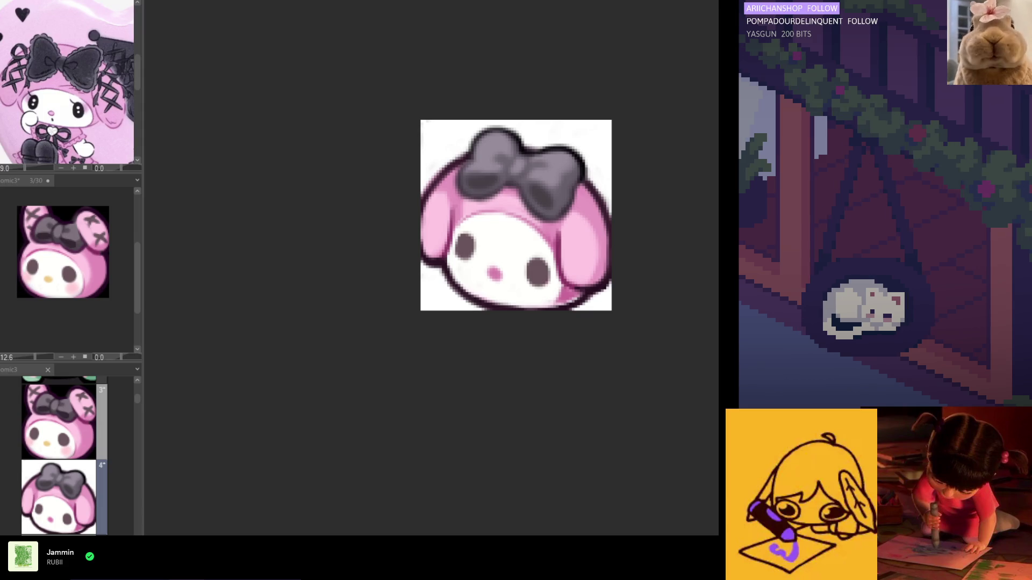
pyautogui.keyDown('alt'); pyautogui.click(573, 290); pyautogui.keyUp('alt')
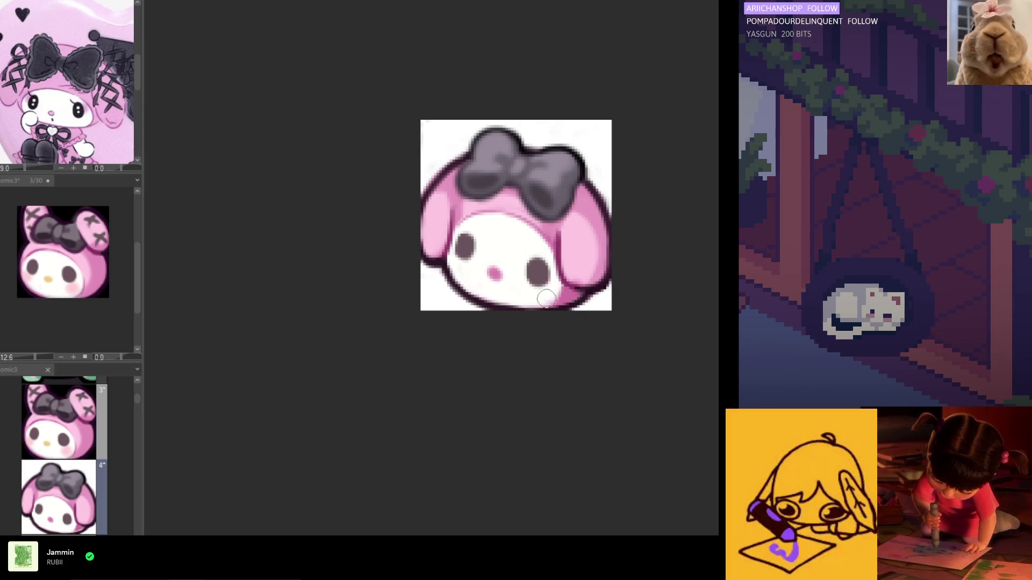
pyautogui.keyDown('alt'); pyautogui.click(587, 263); pyautogui.keyUp('alt')
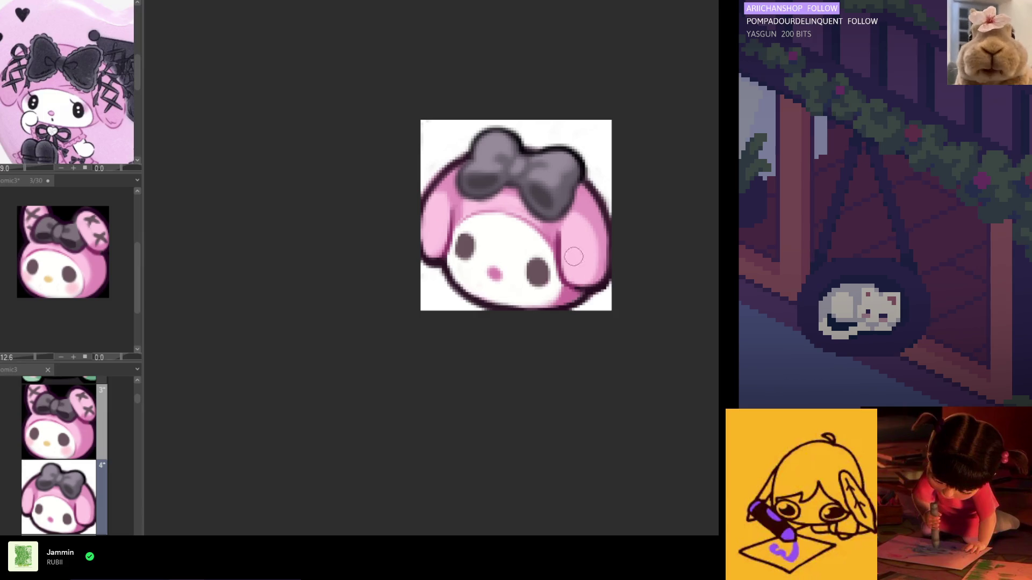
pyautogui.scroll(-5, 560, 260)
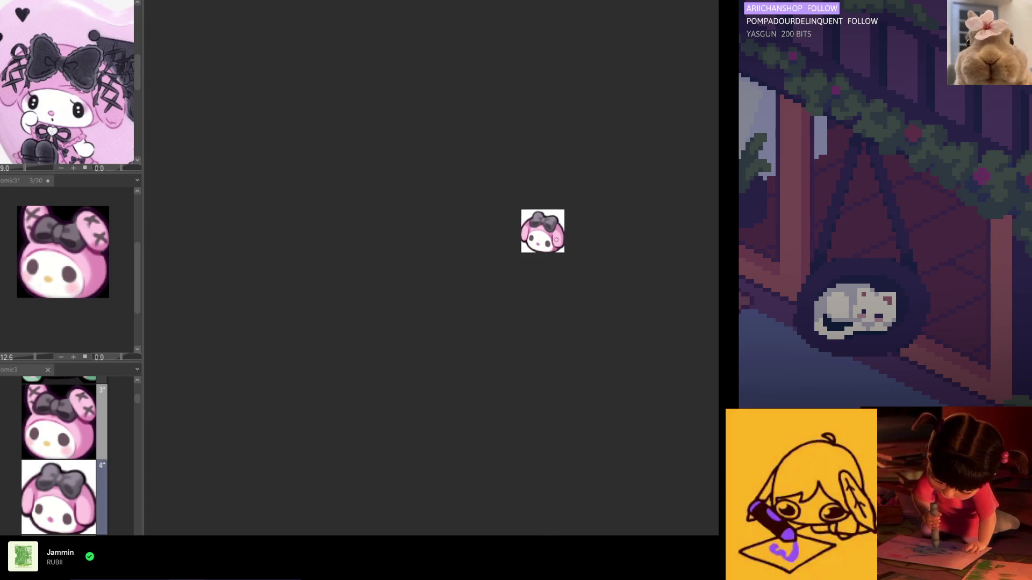
pyautogui.scroll(-1, 556, 253)
pyautogui.scroll(3, 563, 230)
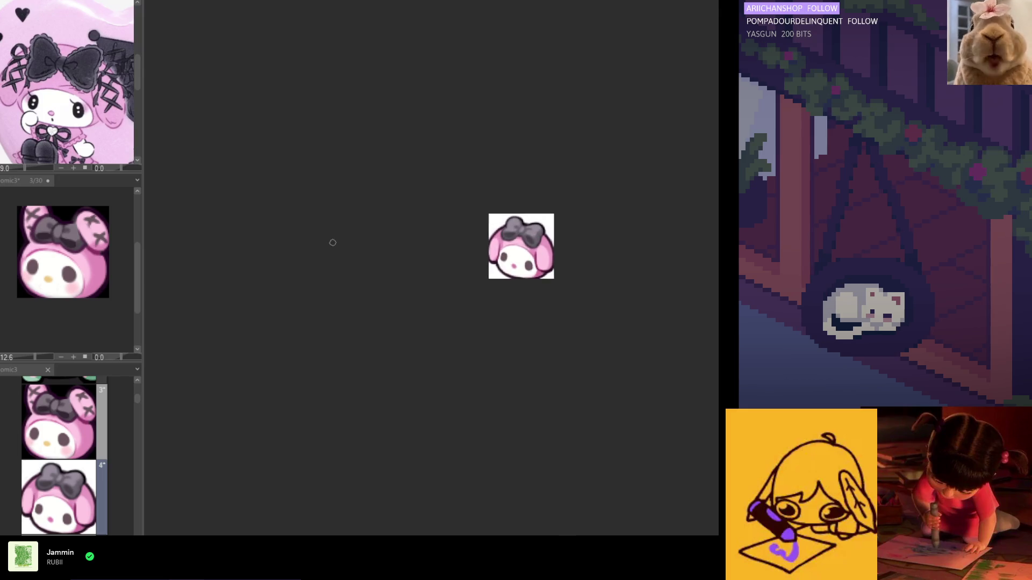
pyautogui.hscroll(2, 500, 270)
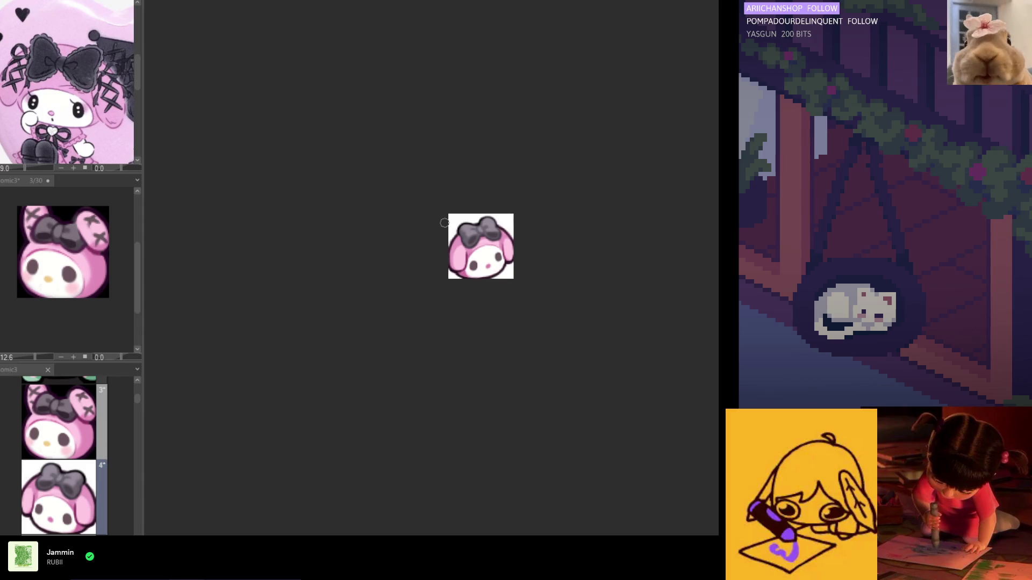
pyautogui.scroll(1, 444, 223)
pyautogui.hscroll(-1, 552, 272)
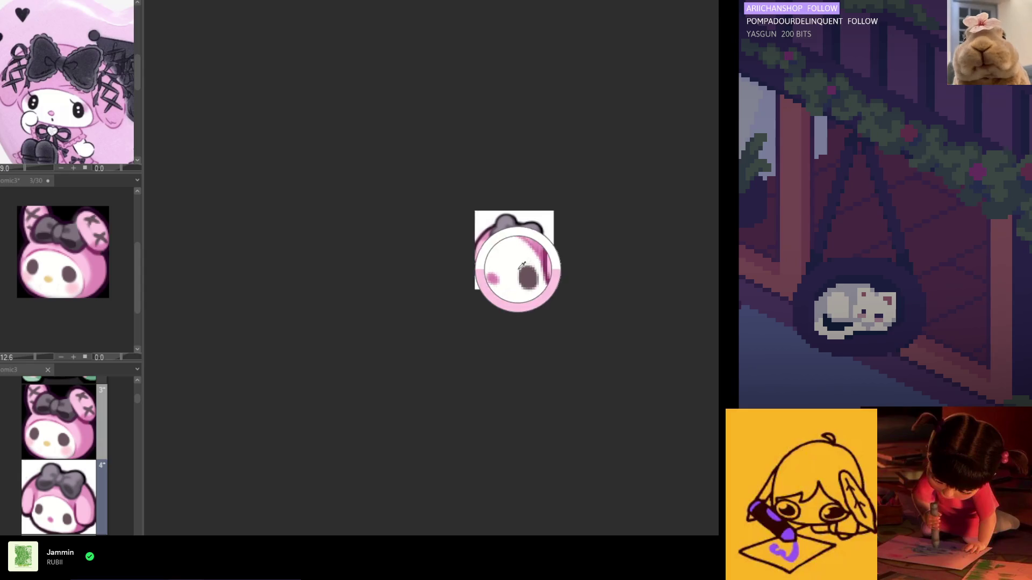
pyautogui.hscroll(1, 428, 248)
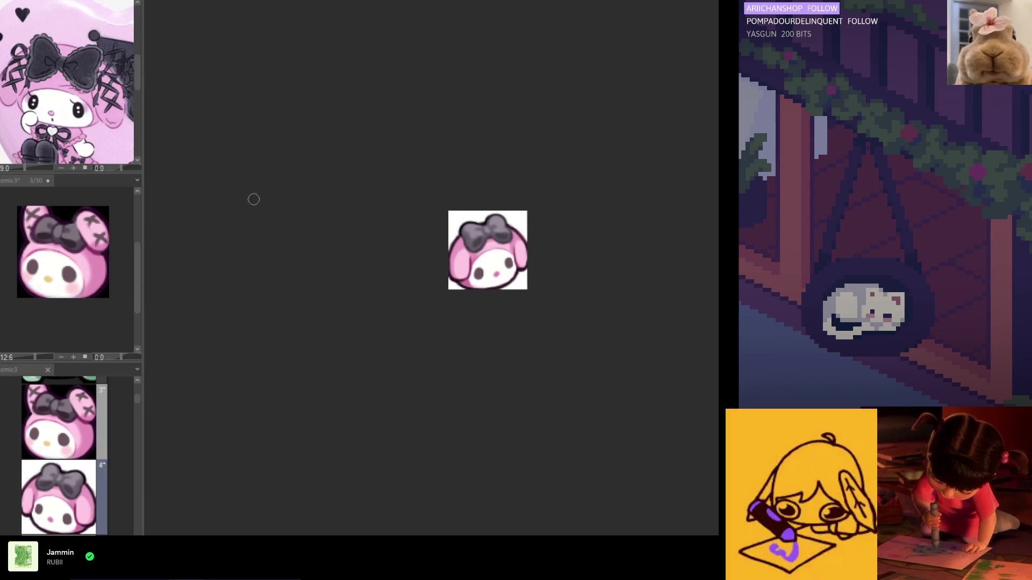
pyautogui.hscroll(-1, 522, 224)
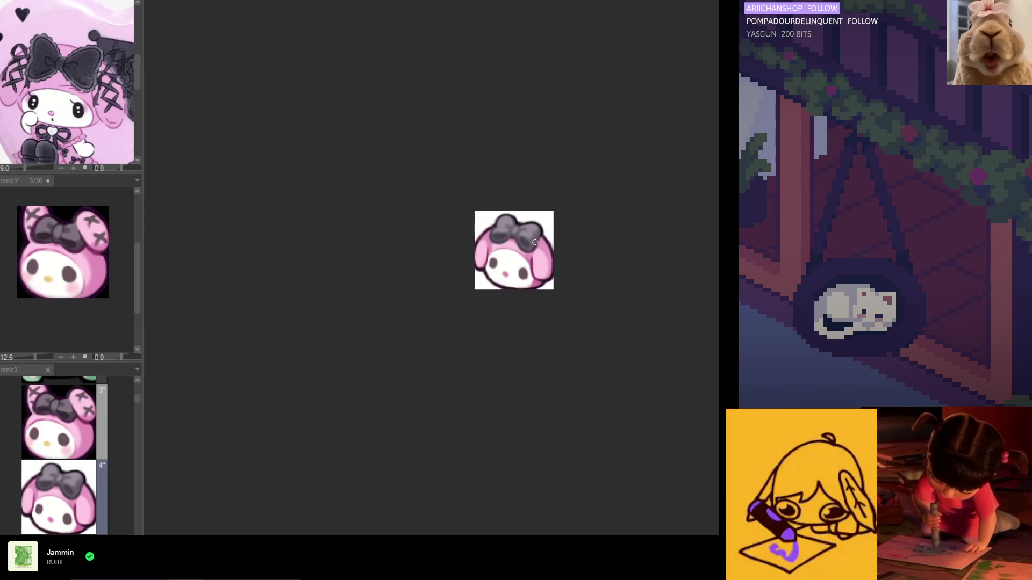
pyautogui.hscroll(1, 534, 242)
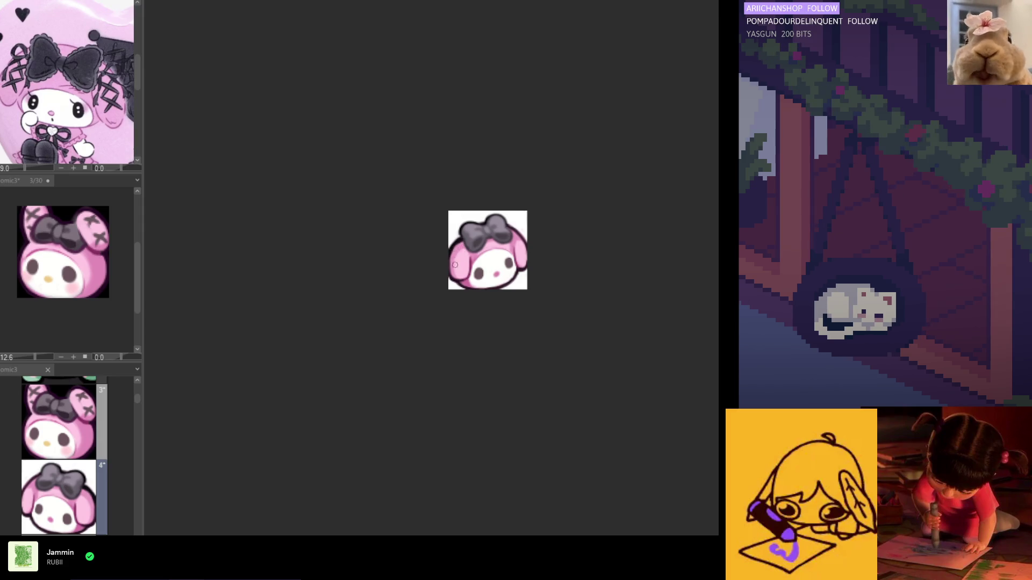
pyautogui.press('h')
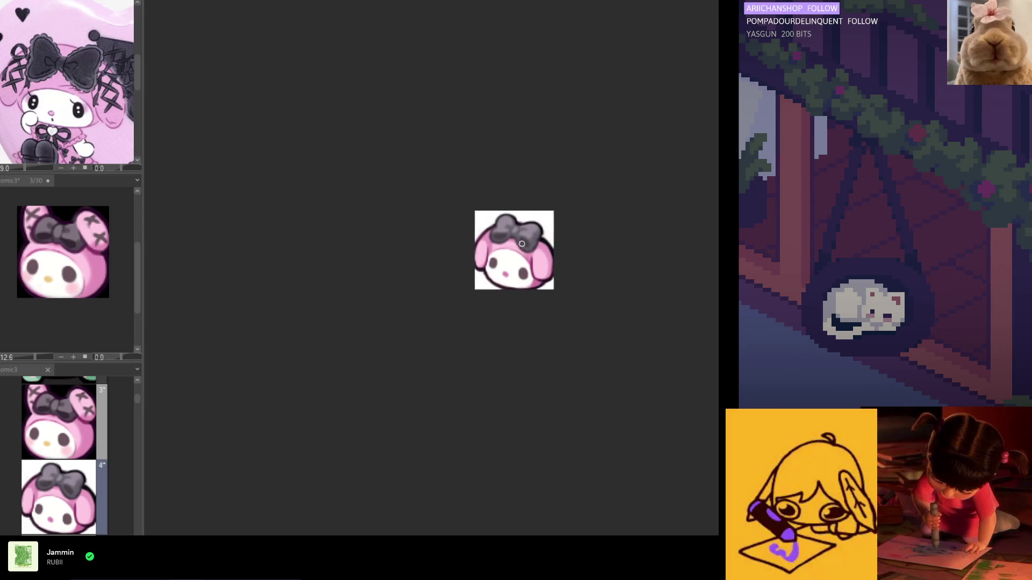
pyautogui.press('h')
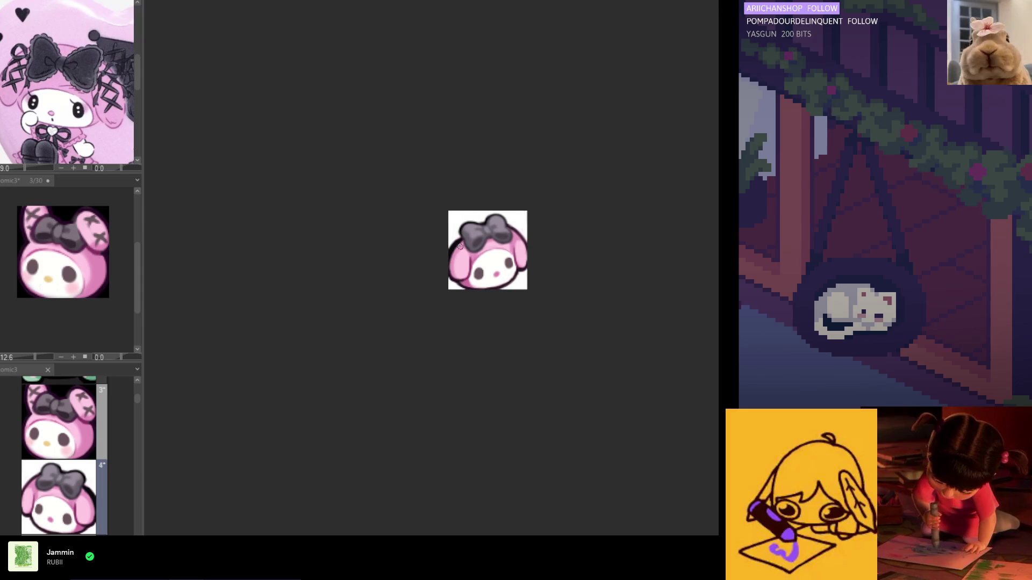
pyautogui.press('h')
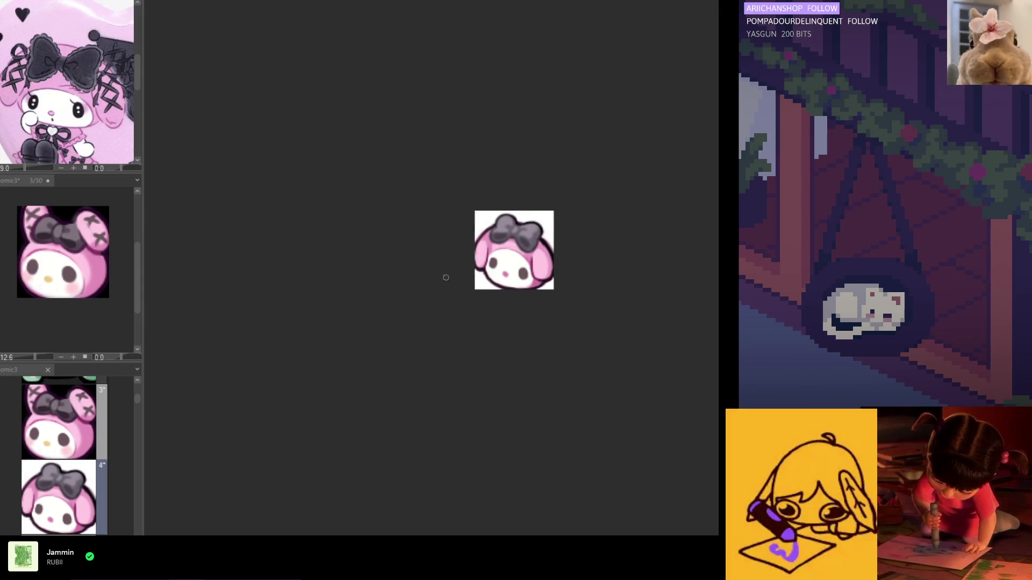
pyautogui.press('h')
pyautogui.press('h')
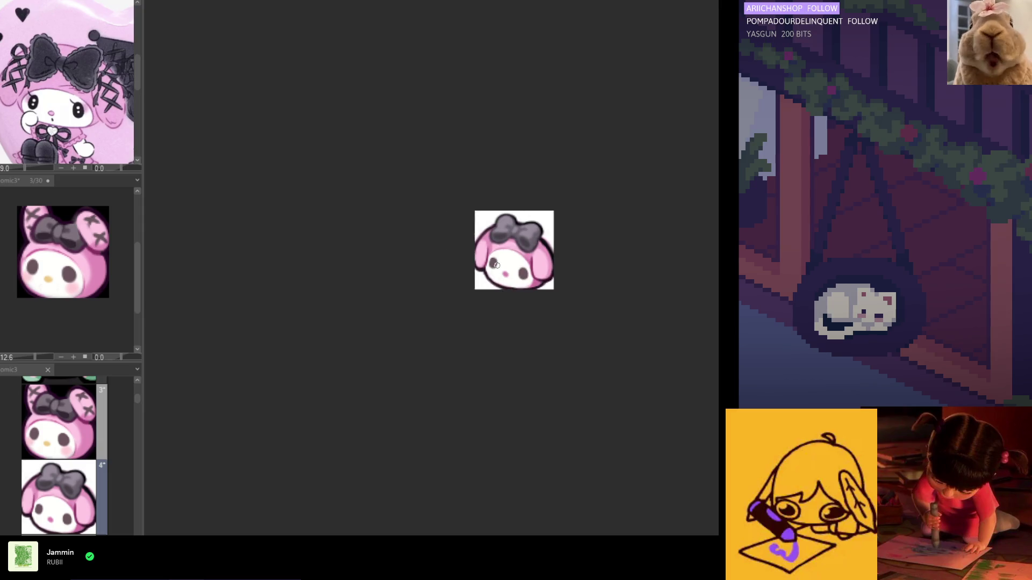
pyautogui.press('h')
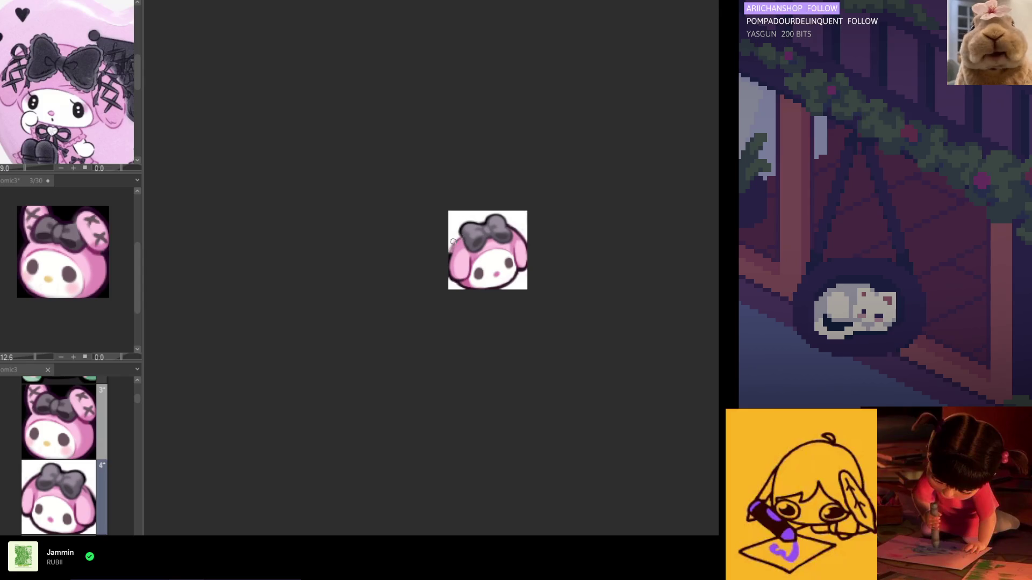
pyautogui.press('h')
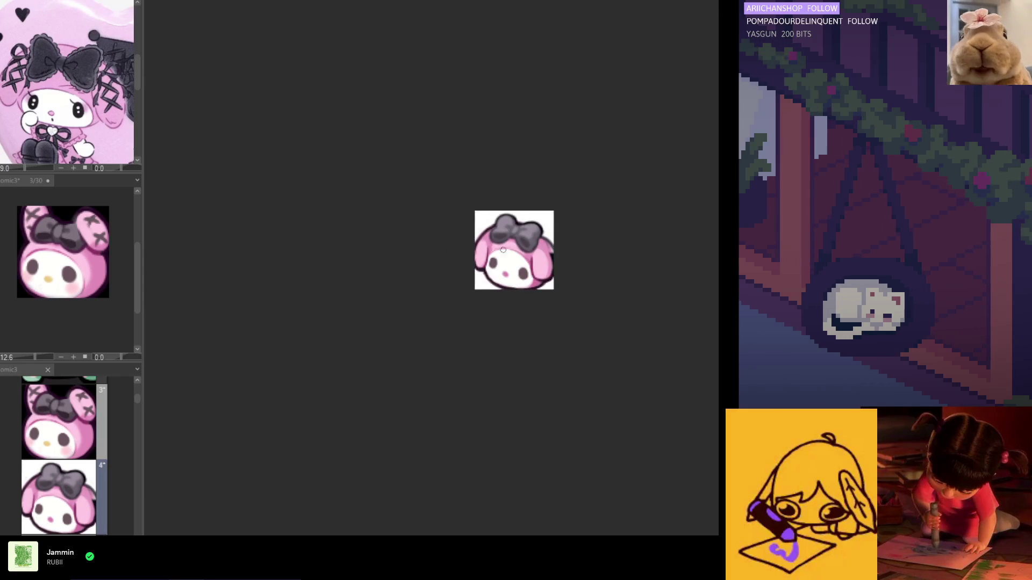
pyautogui.press('h')
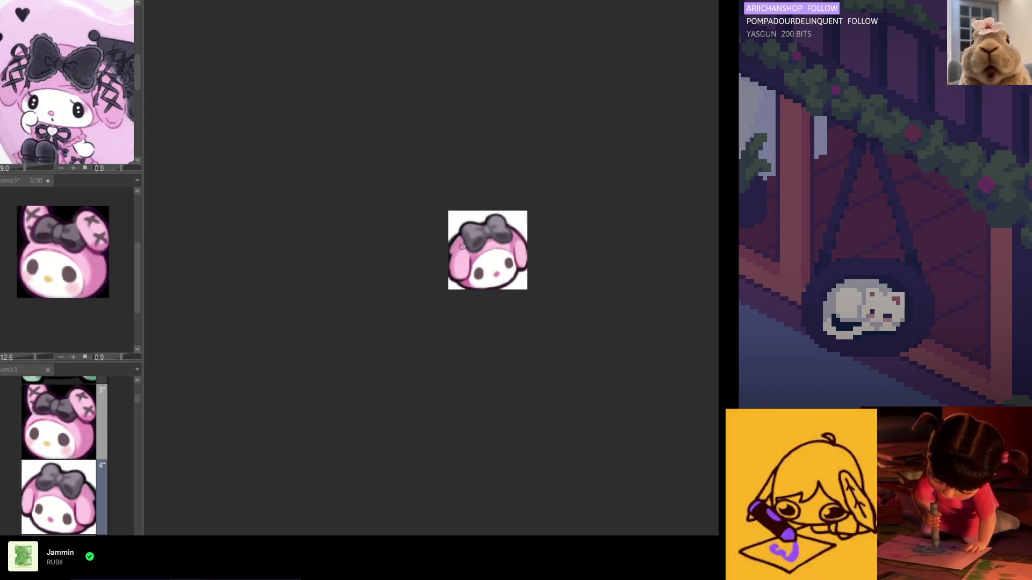
pyautogui.press('h')
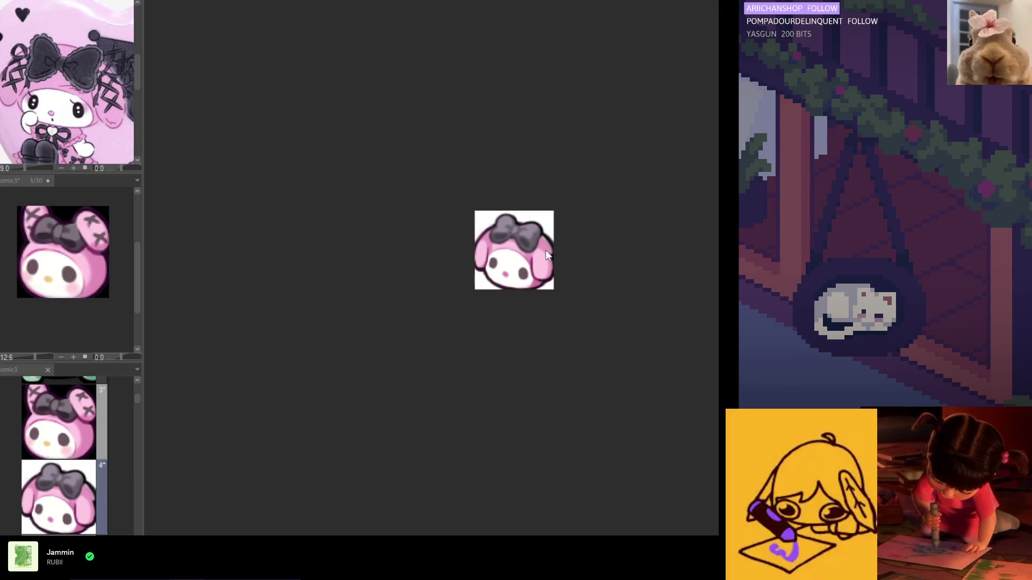
pyautogui.press('h')
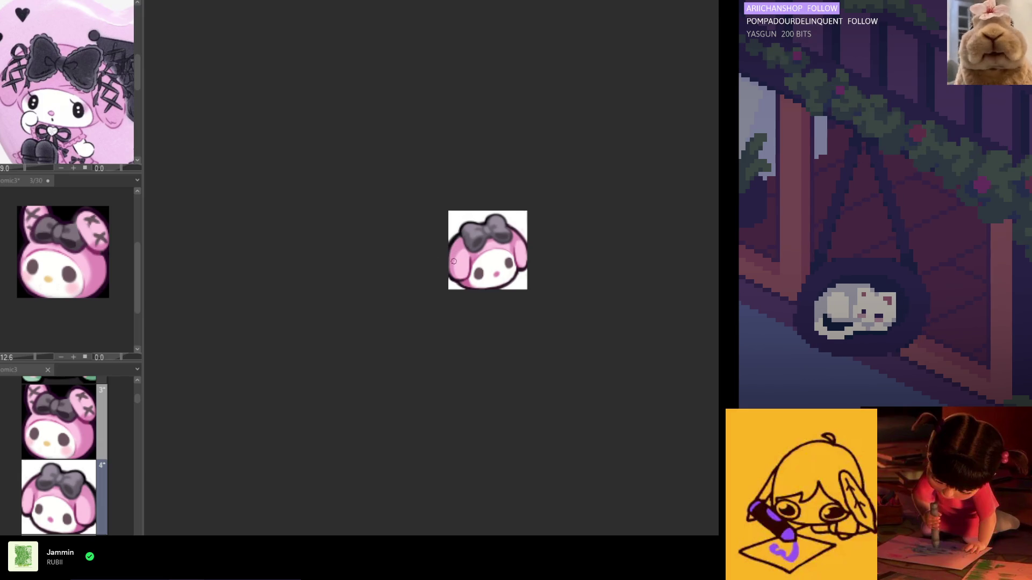
pyautogui.press('h')
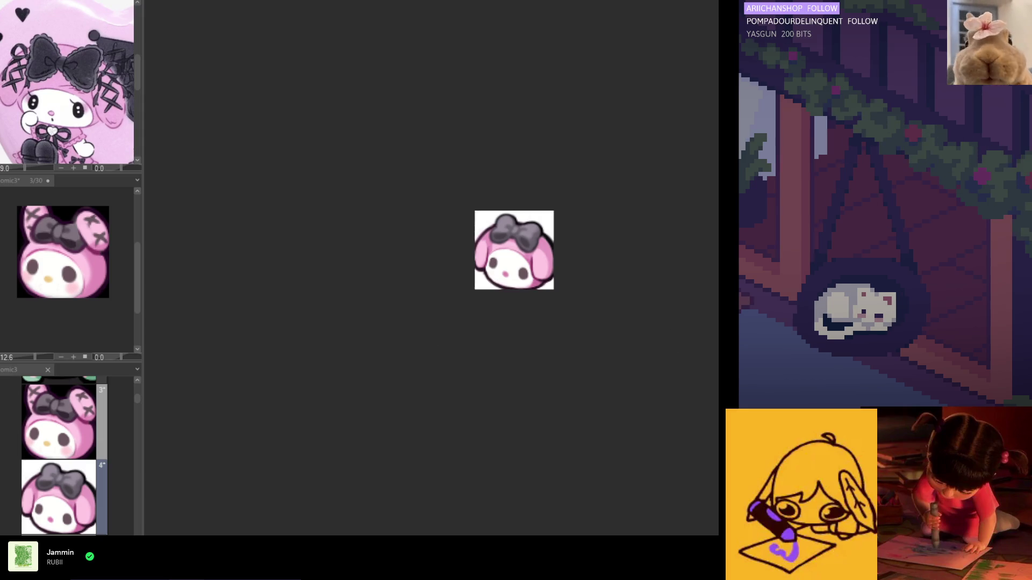
pyautogui.press('h')
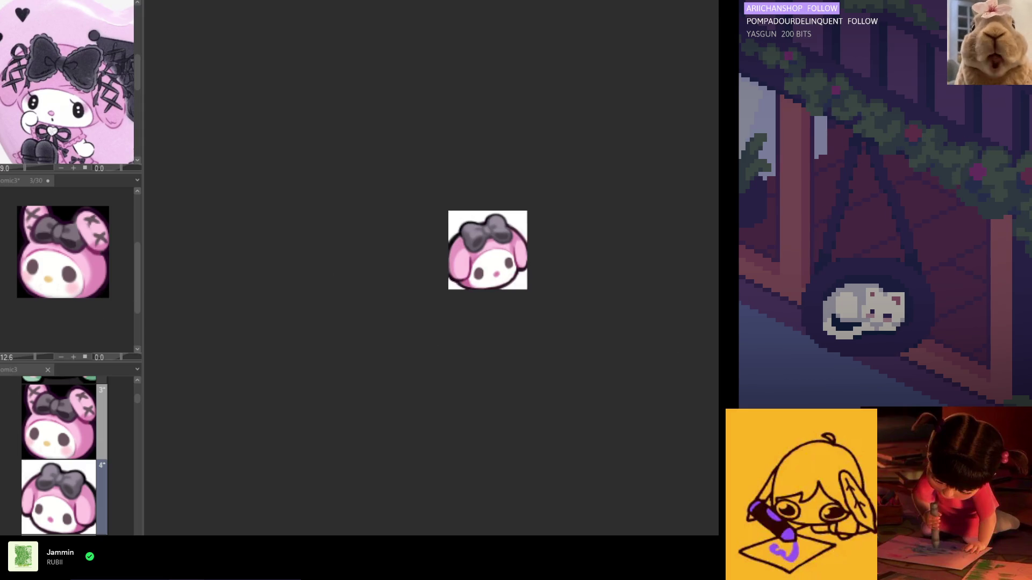
pyautogui.press('h')
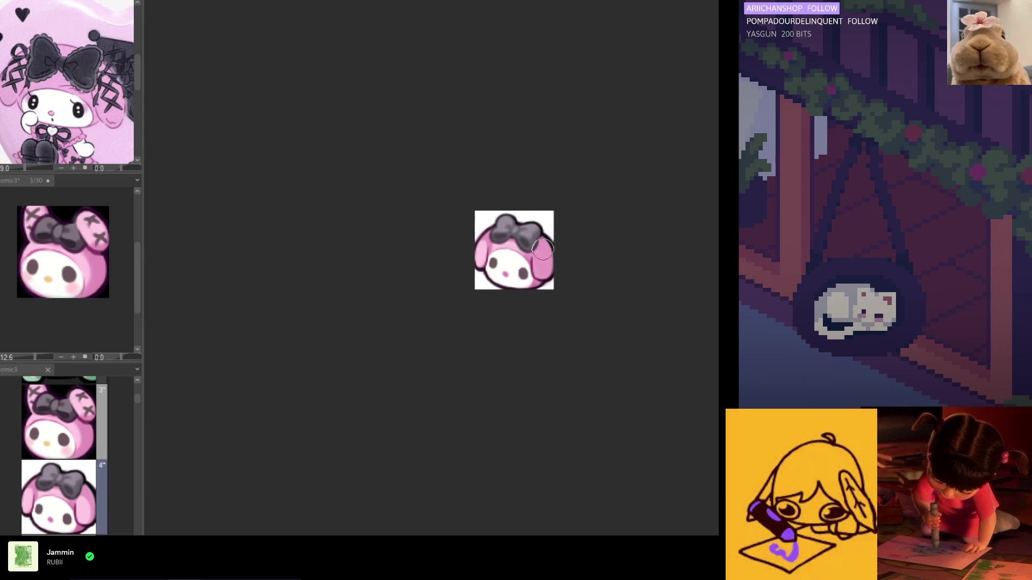
pyautogui.press('h')
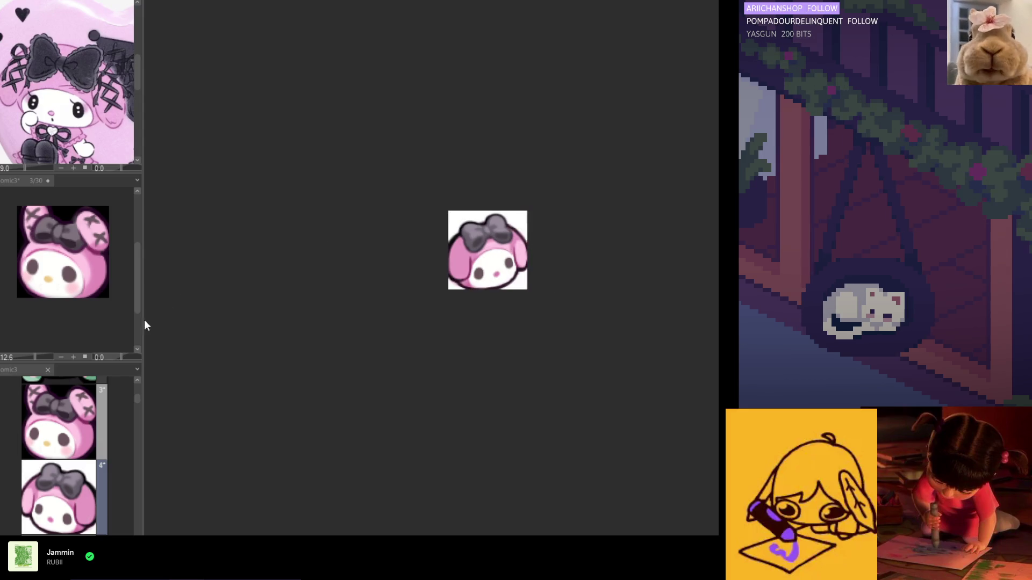
pyautogui.press('h')
pyautogui.press('h')
pyautogui.press('h')
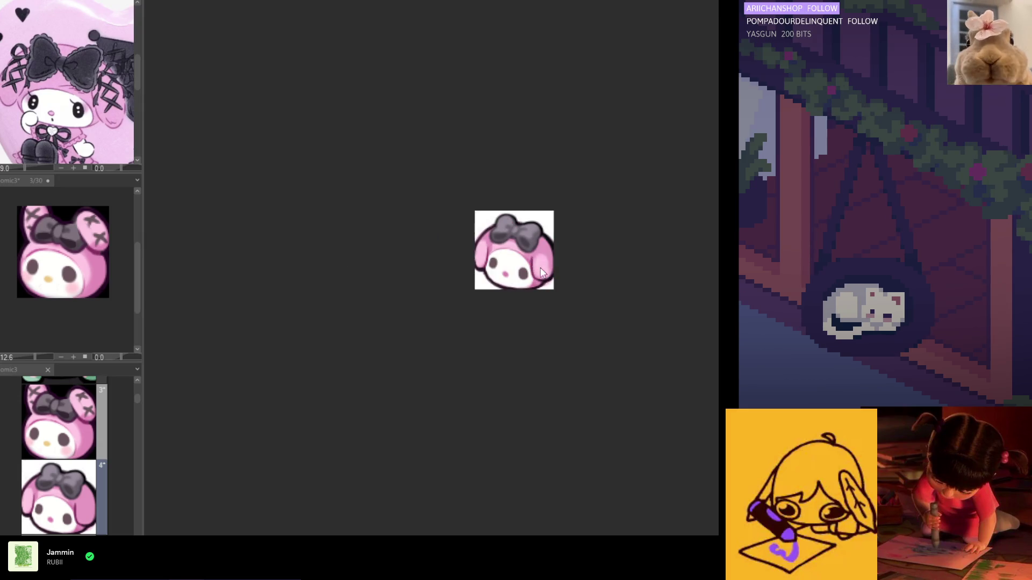
pyautogui.press('h')
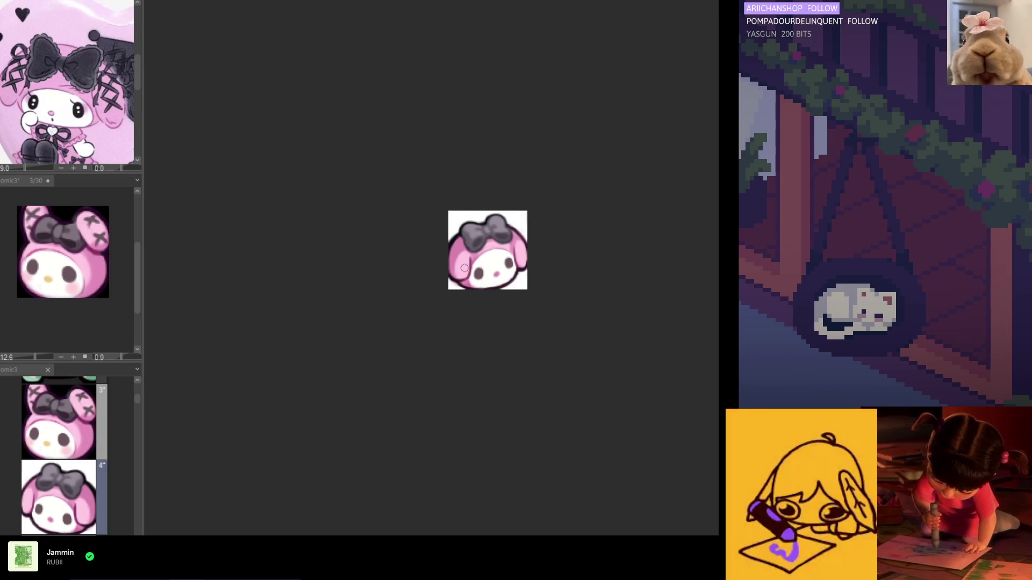
pyautogui.press('h')
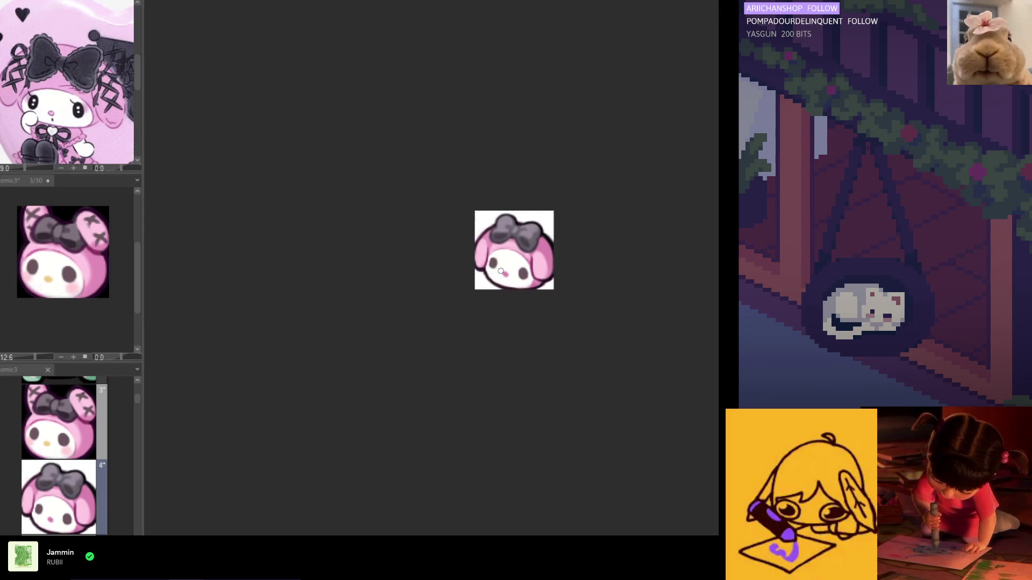
pyautogui.scroll(2, 496, 276)
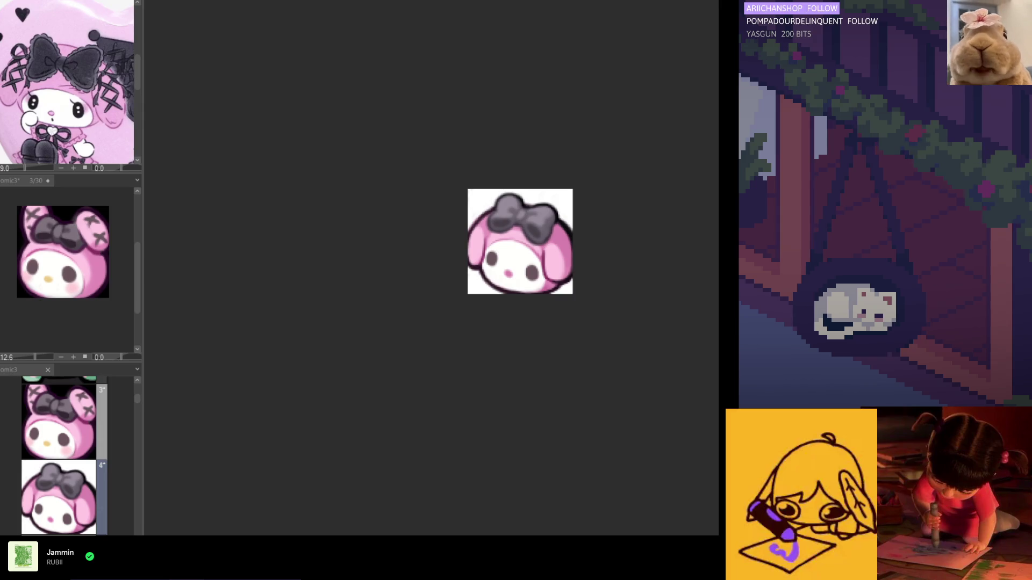
# Lasso the bunny's left eye, commit a transform on it, and deselect.
pyautogui.moveTo(510, 254)
pyautogui.mouseDown()
pyautogui.moveTo(491, 257)
pyautogui.moveTo(507, 251)
pyautogui.mouseUp()
pyautogui.hotkey('ctrl', 't')
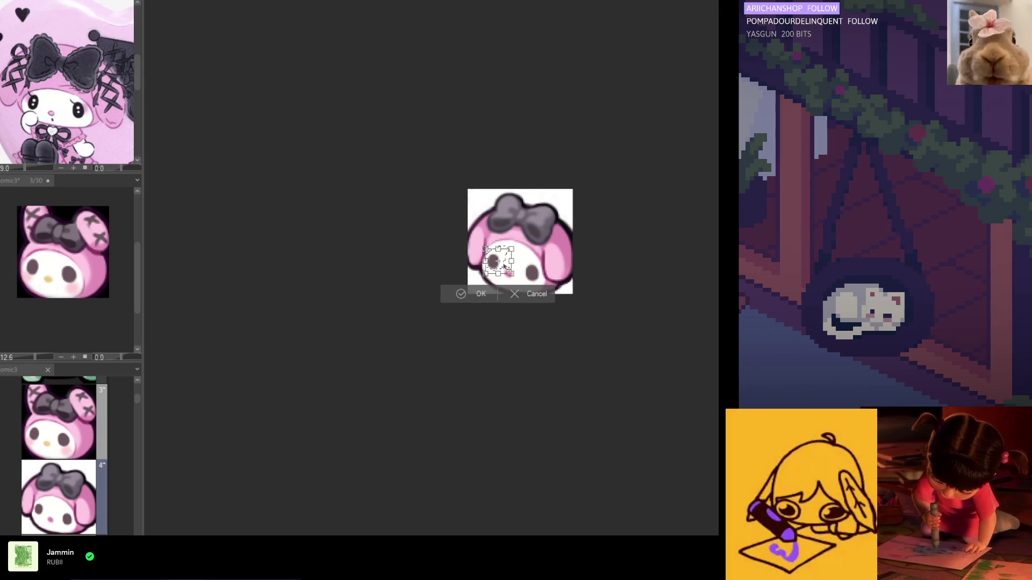
pyautogui.press('Return')
pyautogui.hotkey('ctrl', 'd')
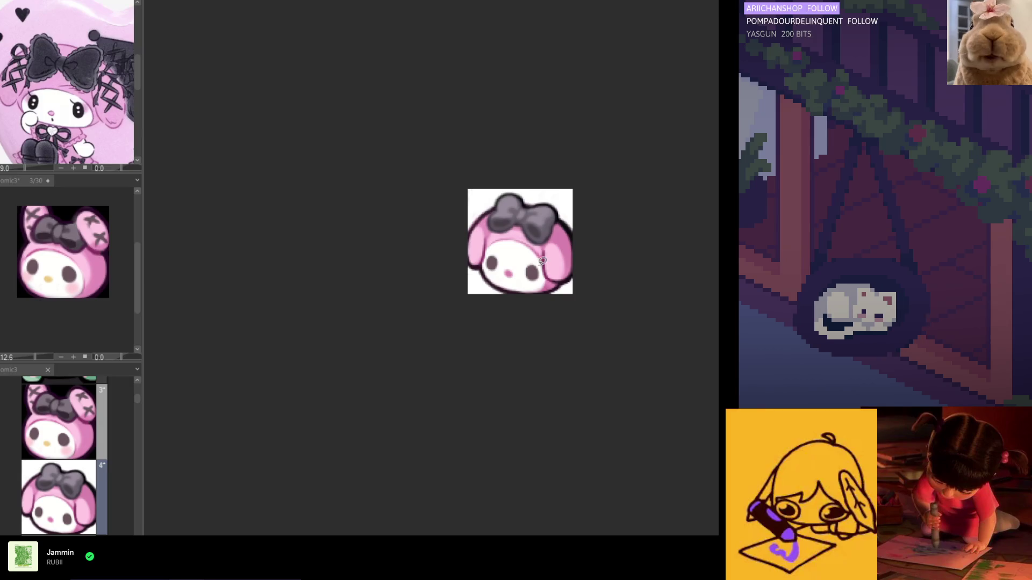
# Shift the nose area slightly left and down, then nudge the nose down and right.
pyautogui.moveTo(531, 261); pyautogui.dragTo(531, 264)
pyautogui.hotkey('ctrl', 't')
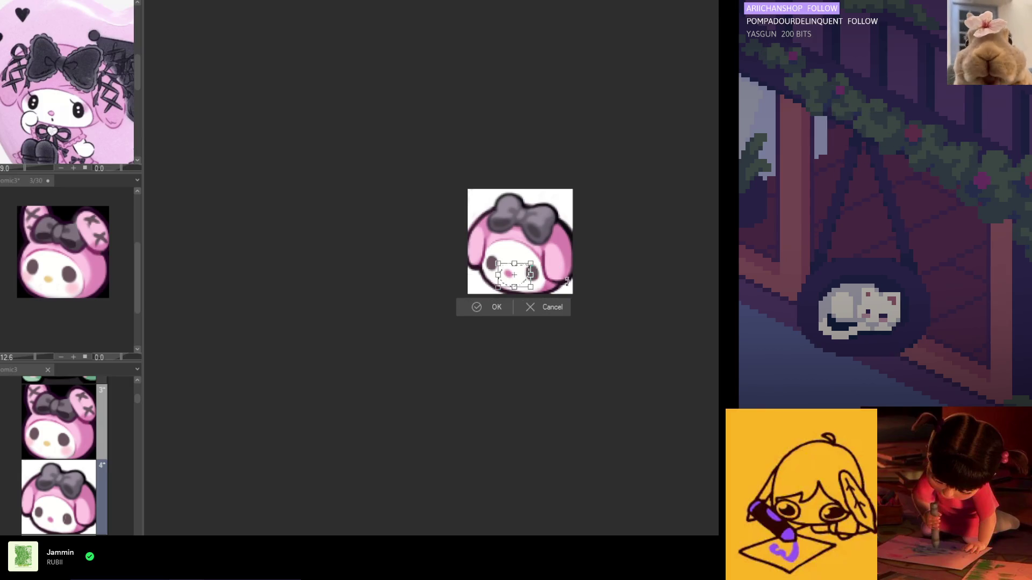
pyautogui.moveTo(524, 274); pyautogui.dragTo(521, 277)
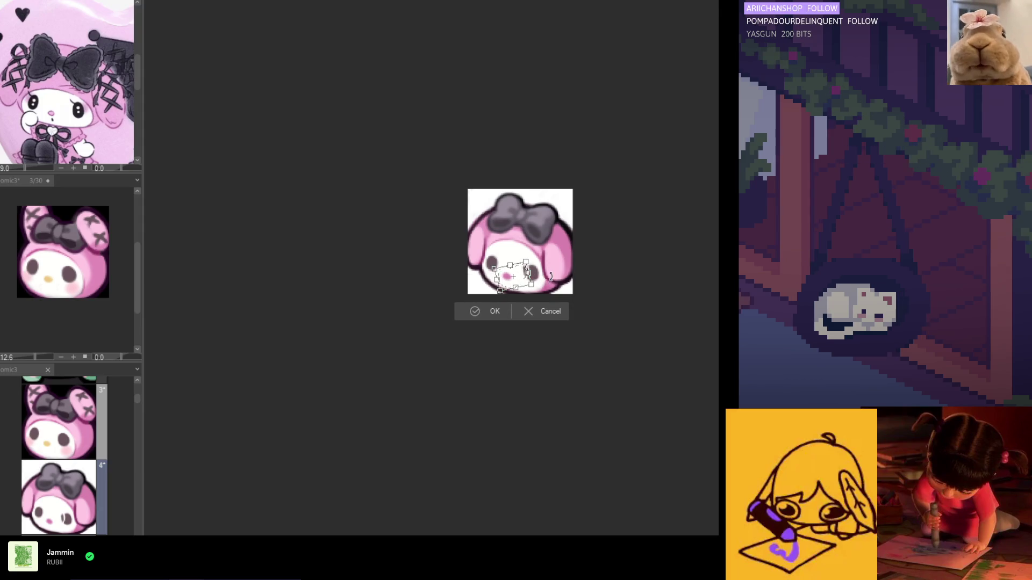
pyautogui.click(546, 308)
pyautogui.click(544, 304)
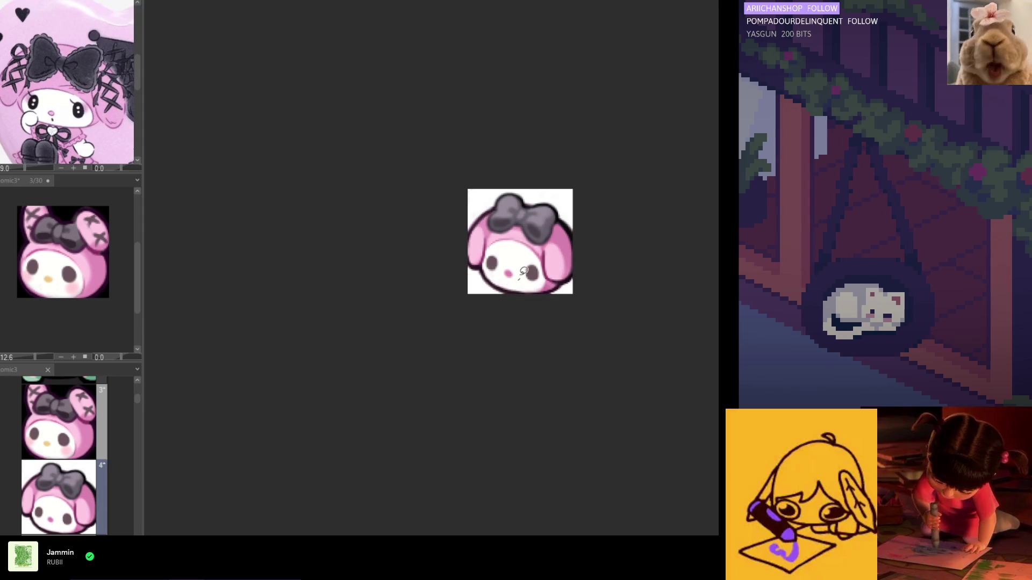
pyautogui.click(544, 305)
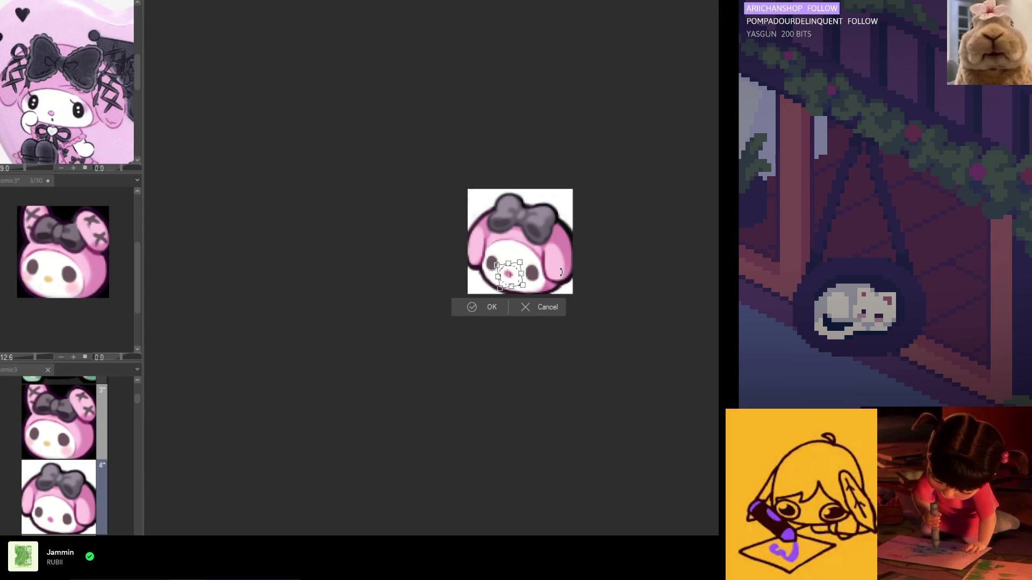
pyautogui.moveTo(519, 280); pyautogui.dragTo(520, 283)
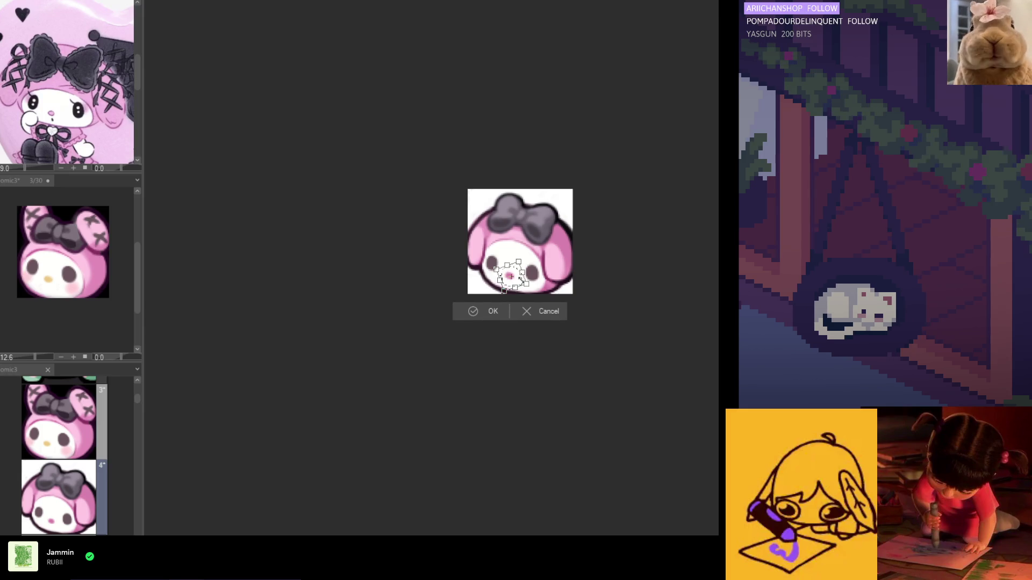
pyautogui.click(487, 311)
# Select the bunny's right eye, adjust it with a transform, and deselect.
pyautogui.moveTo(541, 280); pyautogui.dragTo(520, 271)
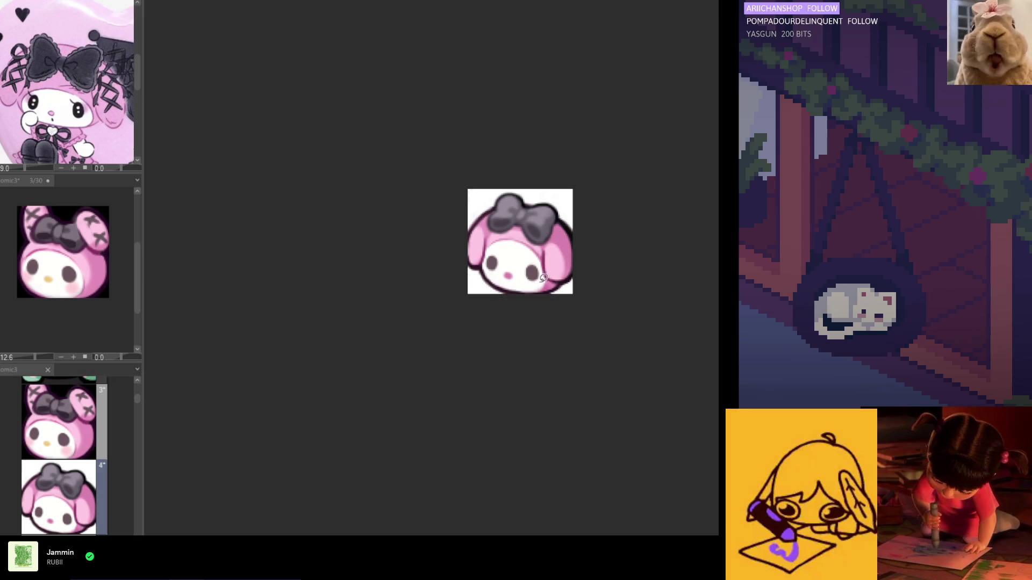
pyautogui.moveTo(528, 258)
pyautogui.mouseDown()
pyautogui.moveTo(536, 289)
pyautogui.moveTo(532, 282)
pyautogui.mouseUp()
pyautogui.click(562, 306)
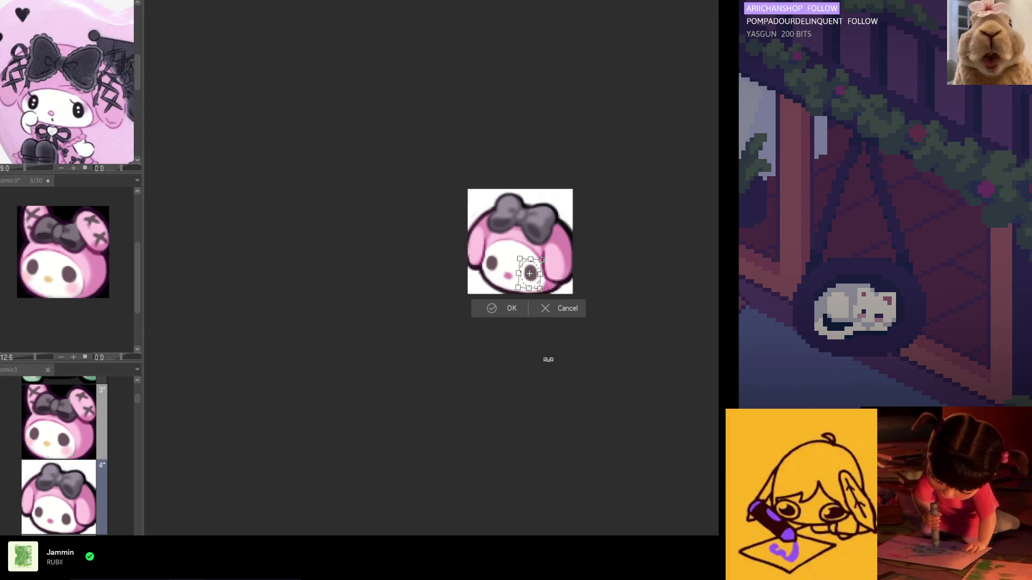
pyautogui.click(507, 311)
pyautogui.hotkey('ctrl', 'd')
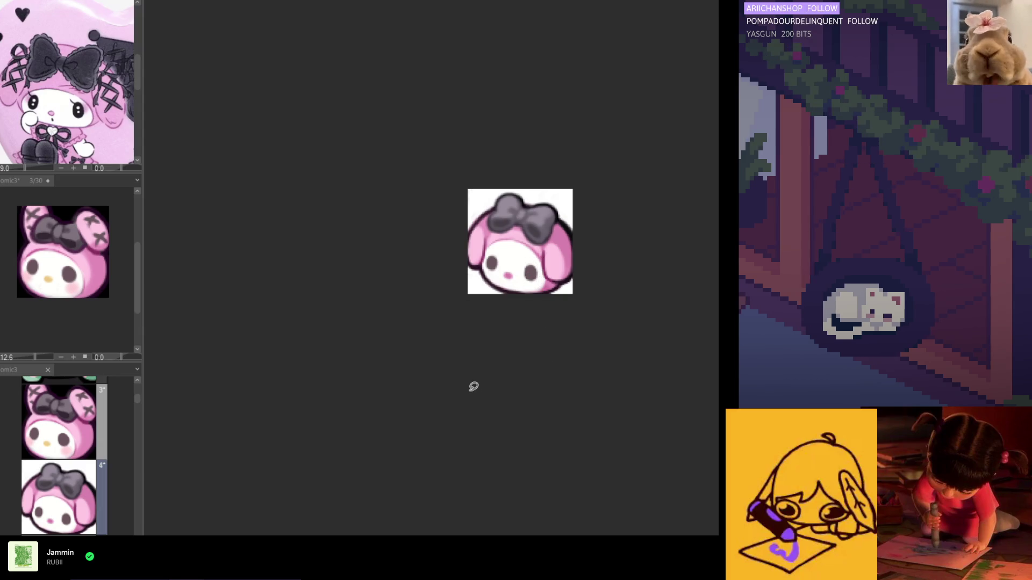
# Zoom in and reposition the left eye again with a committed transform.
pyautogui.scroll(5, 475, 376)
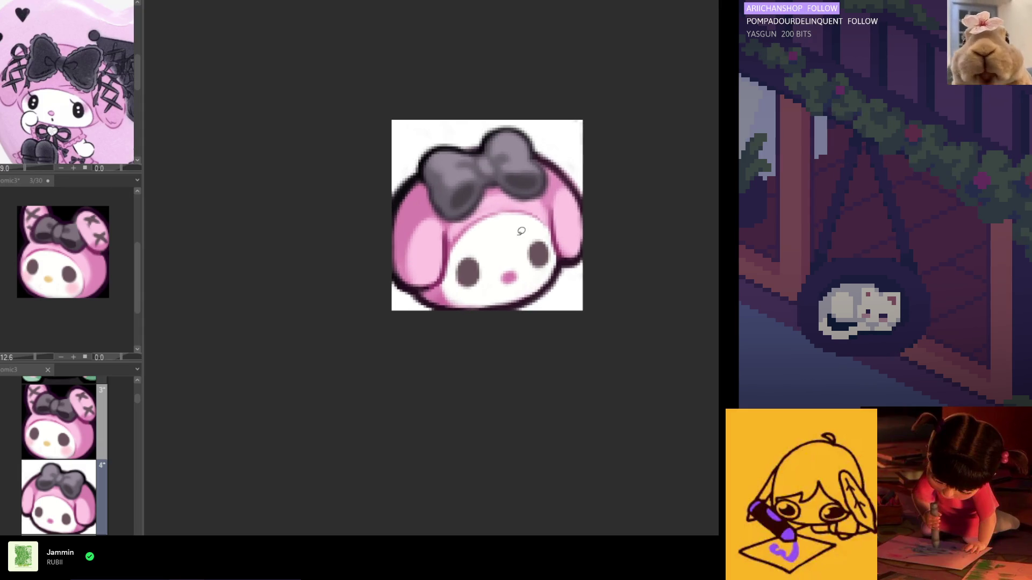
pyautogui.scroll(1, 484, 269)
pyautogui.moveTo(483, 238)
pyautogui.mouseDown()
pyautogui.moveTo(453, 251)
pyautogui.moveTo(446, 290)
pyautogui.moveTo(485, 294)
pyautogui.moveTo(490, 242)
pyautogui.moveTo(461, 248)
pyautogui.moveTo(449, 280)
pyautogui.moveTo(468, 304)
pyautogui.mouseUp()
pyautogui.hotkey('ctrl', 'd')
pyautogui.hotkey('ctrl', 't')
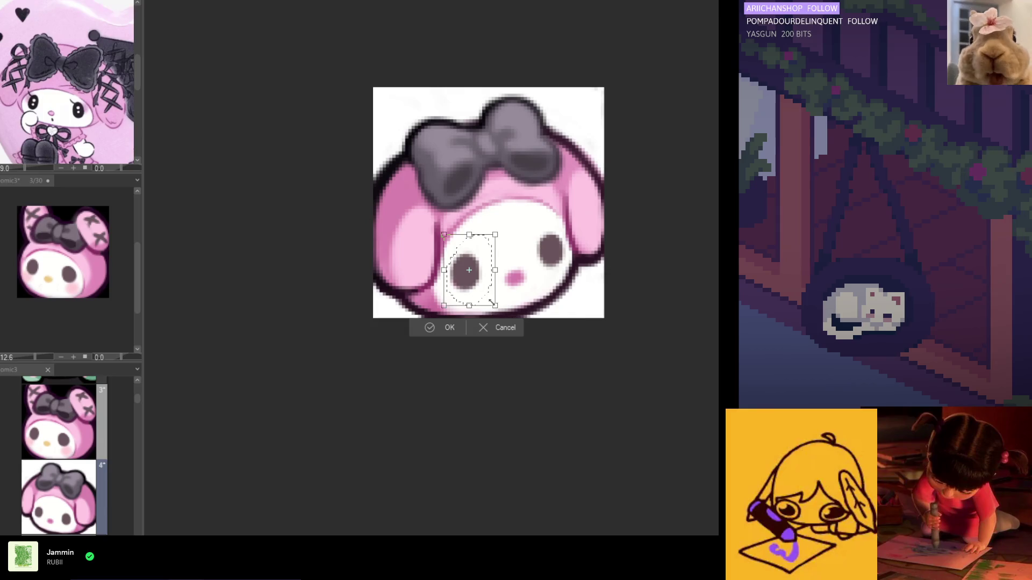
pyautogui.click(456, 330)
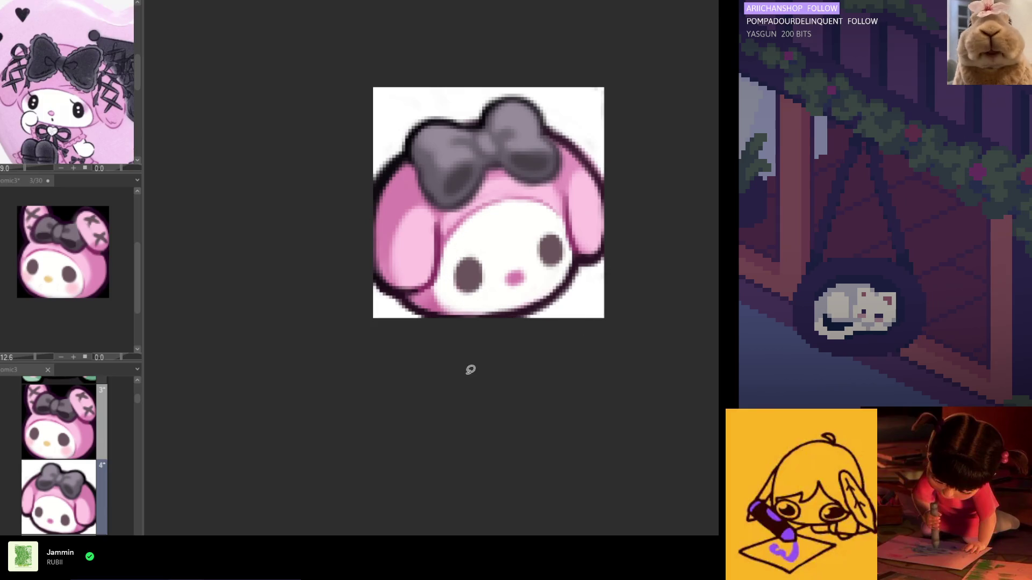
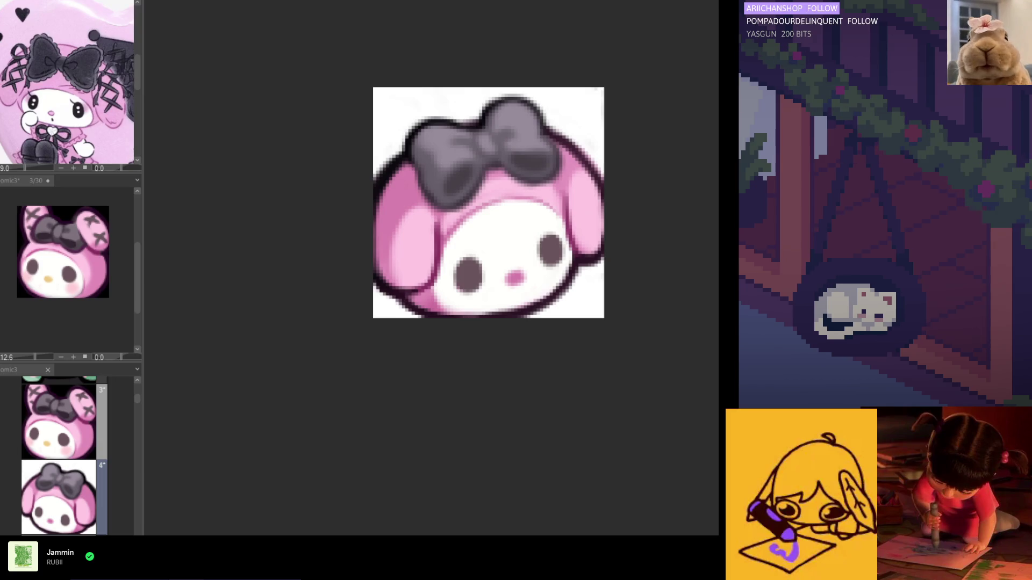
# Zoom in, sample the colour at the emote's upper-left edge, and brush over the pink ear's left edge.
pyautogui.scroll(-4, 442, 403)
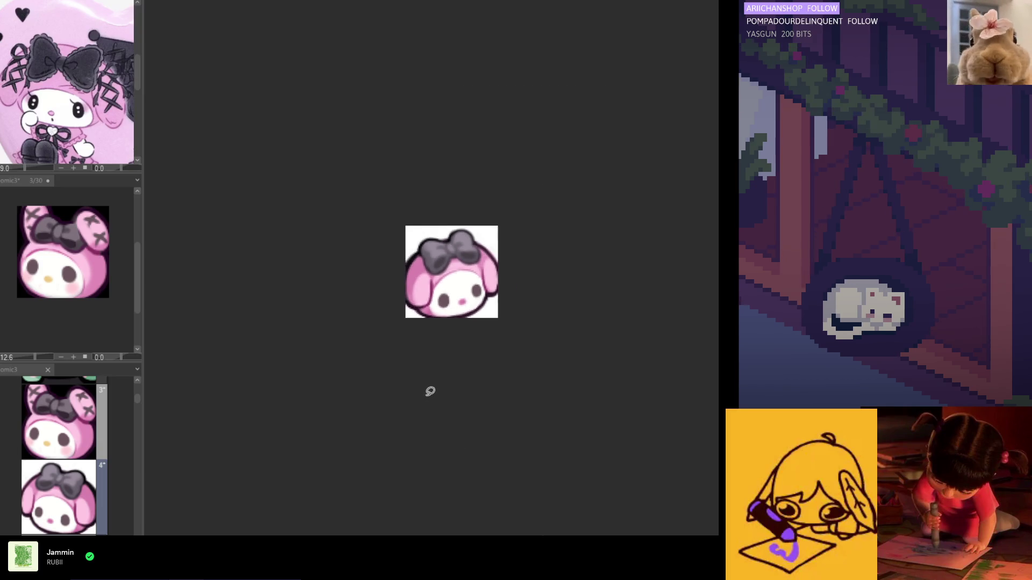
pyautogui.scroll(1, 422, 333)
pyautogui.scroll(2, 422, 333)
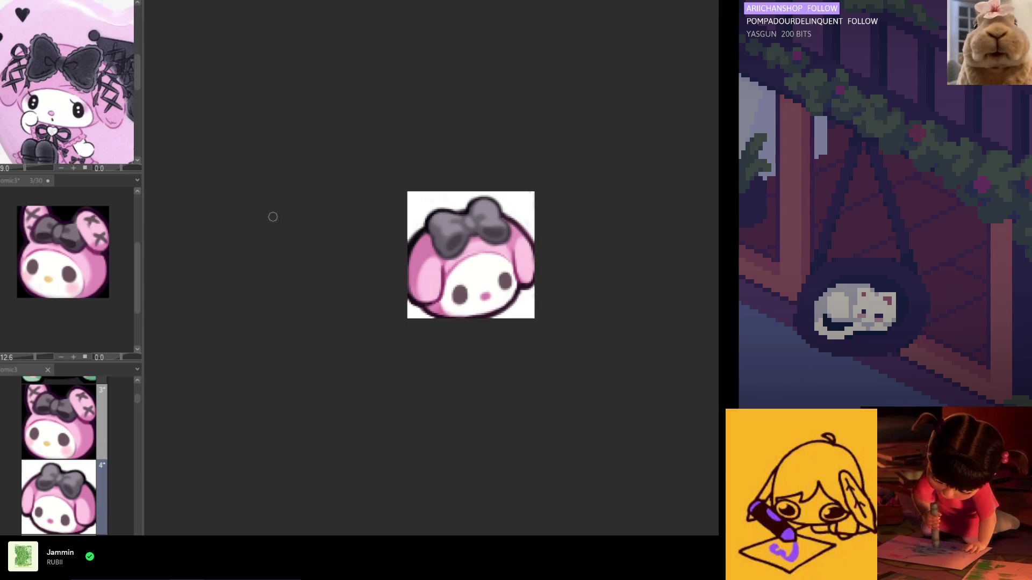
pyautogui.scroll(2, 438, 254)
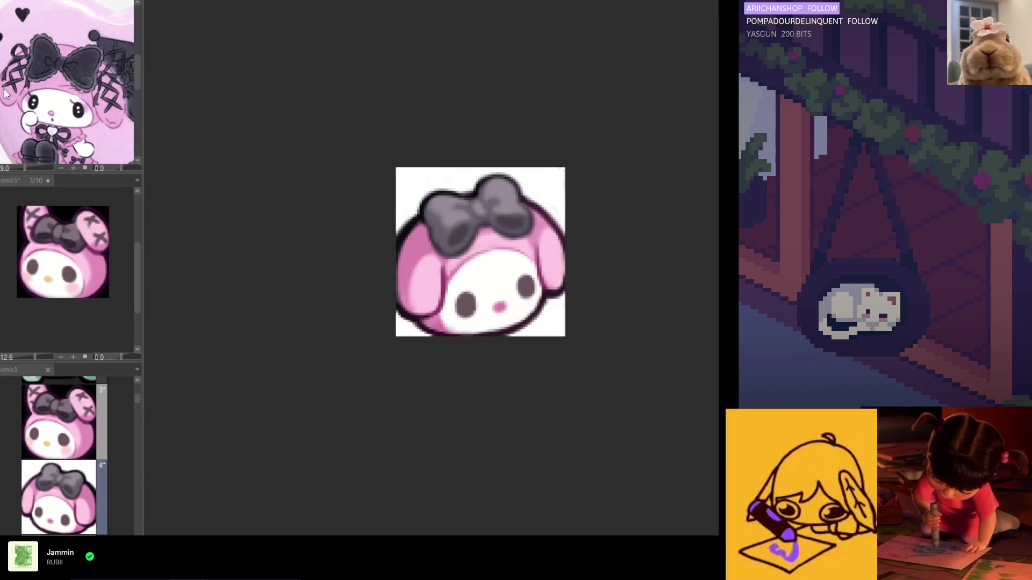
pyautogui.keyDown('alt'); pyautogui.click(409, 216); pyautogui.keyUp('alt')
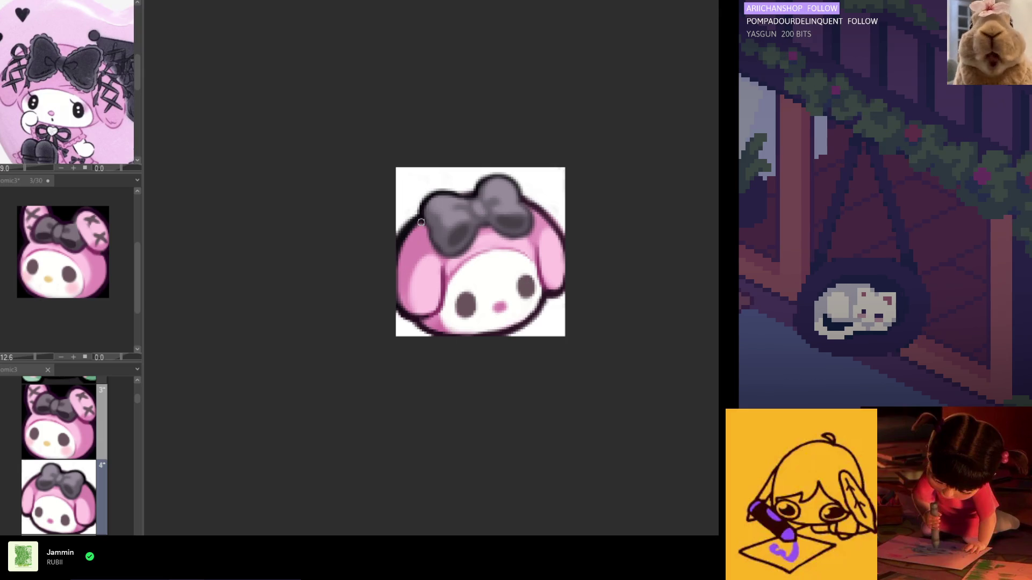
pyautogui.moveTo(414, 221)
pyautogui.mouseDown()
pyautogui.moveTo(399, 257)
pyautogui.moveTo(421, 237)
pyautogui.moveTo(411, 262)
pyautogui.mouseUp()
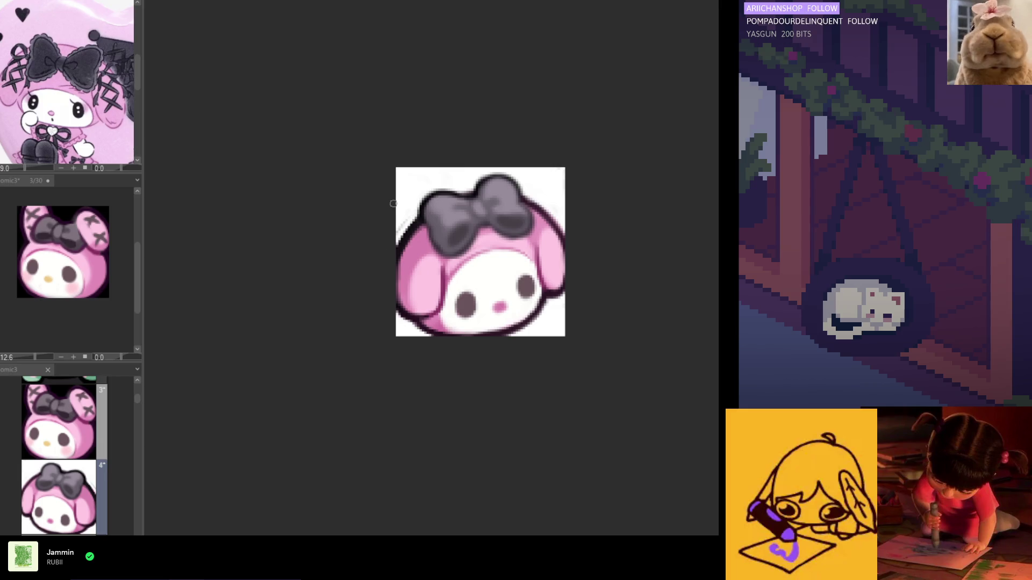
# Zoom in closer and sample the colour along the emote's right edge.
pyautogui.scroll(2, 498, 283)
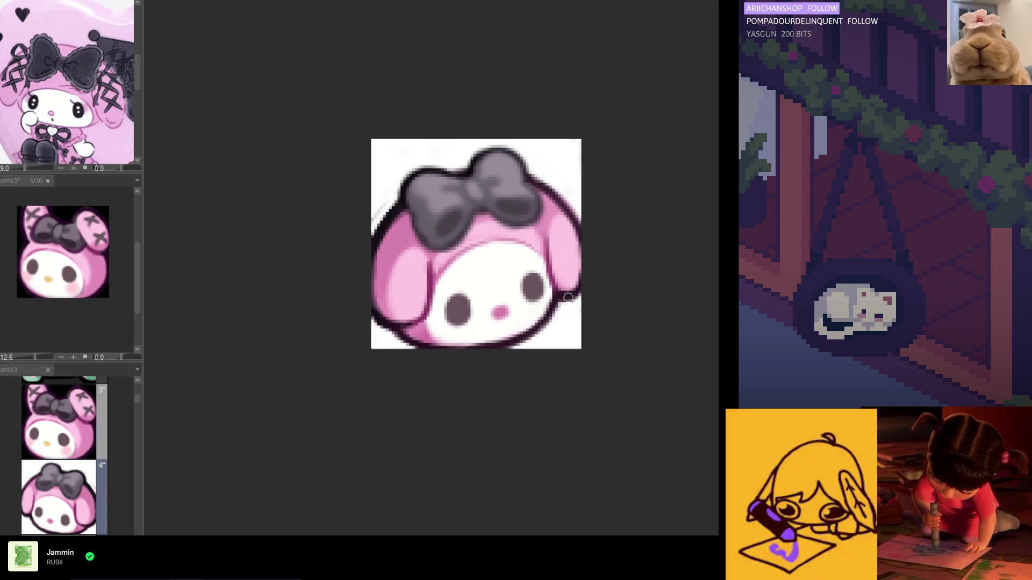
pyautogui.scroll(1, 568, 297)
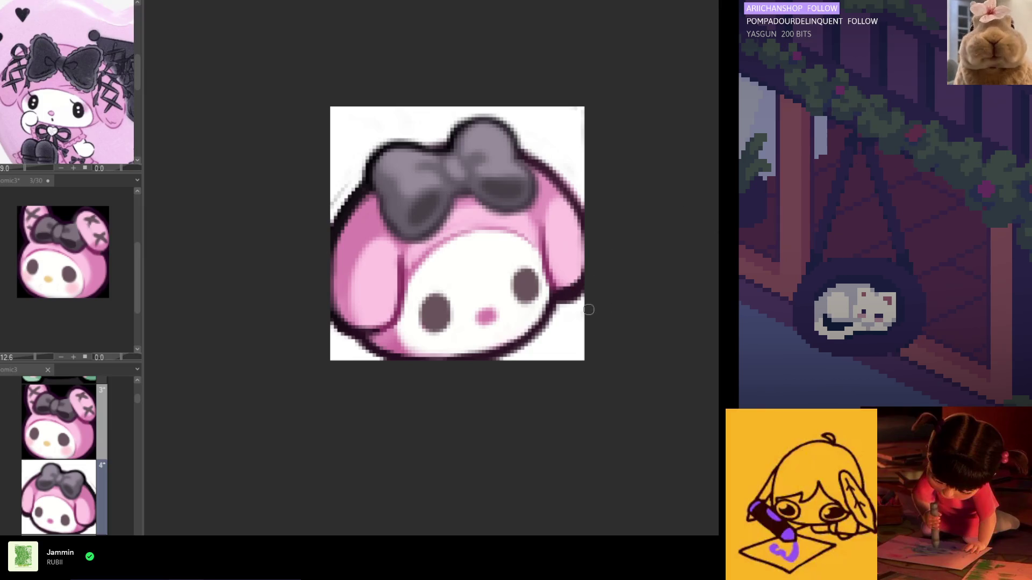
pyautogui.keyDown('alt'); pyautogui.click(568, 286); pyautogui.keyUp('alt')
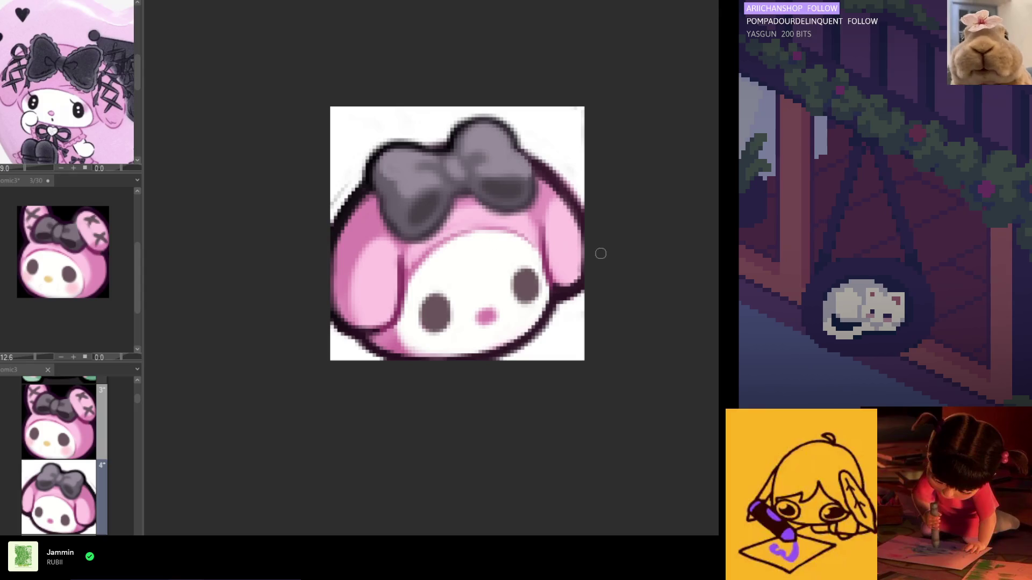
pyautogui.scroll(-5, 545, 261)
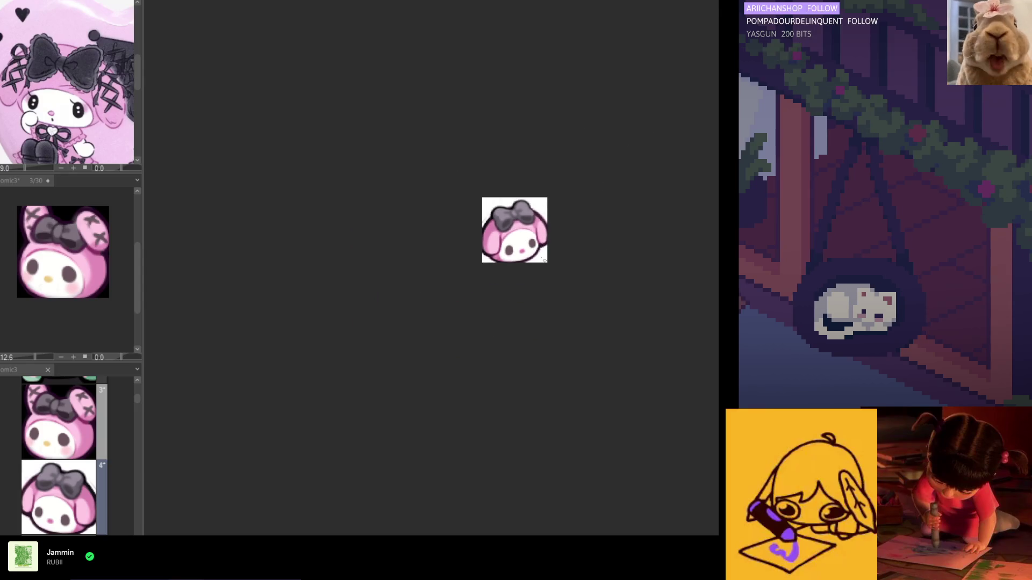
pyautogui.scroll(-2, 538, 263)
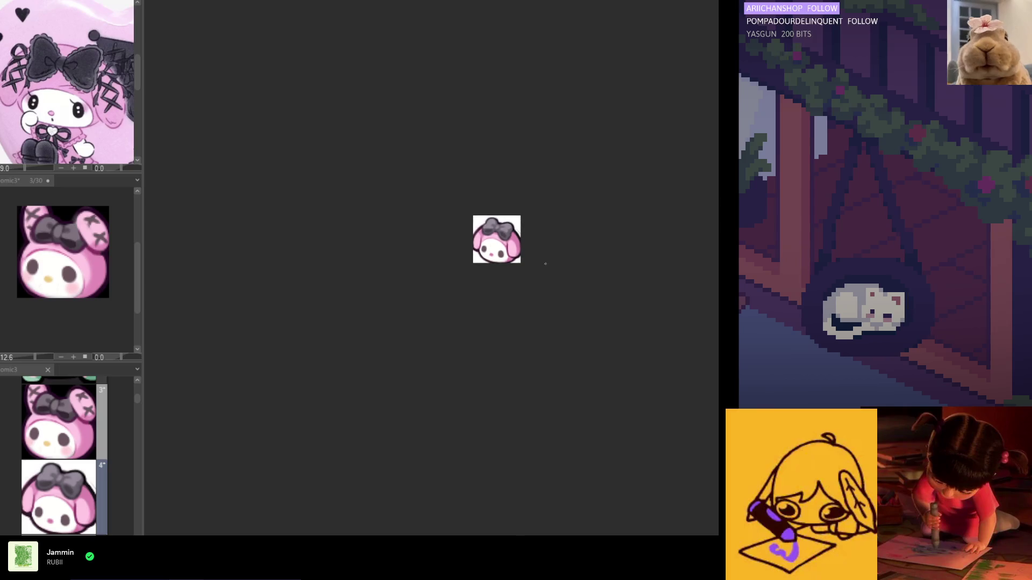
pyautogui.scroll(4, 505, 260)
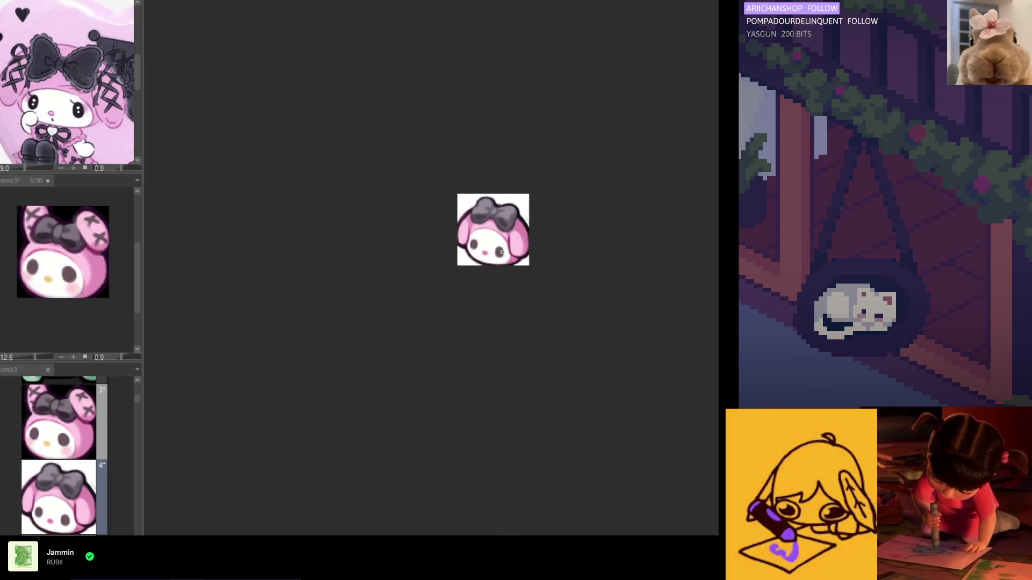
pyautogui.scroll(4, 510, 250)
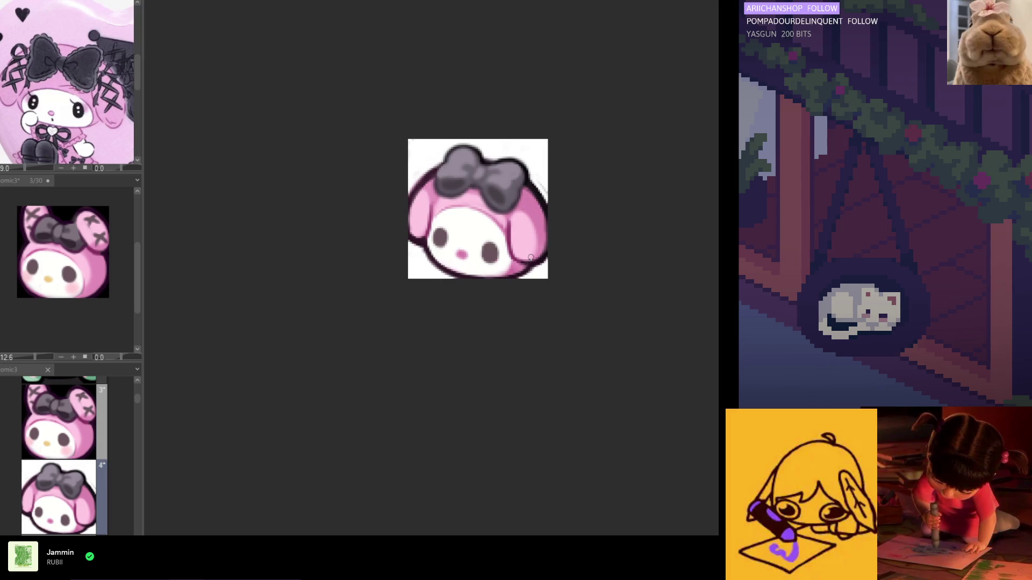
pyautogui.scroll(-2, 534, 259)
pyautogui.scroll(2, 527, 259)
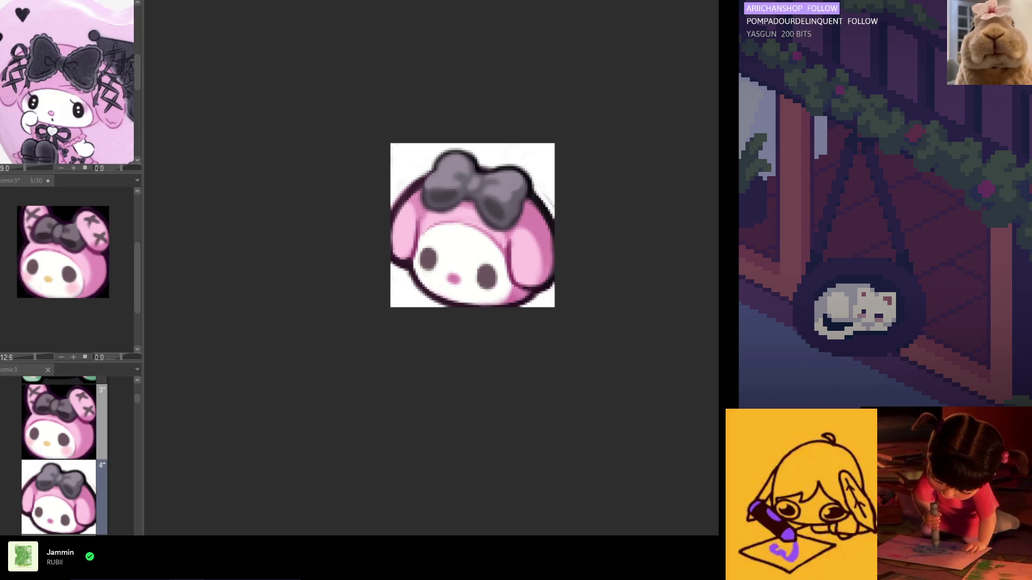
pyautogui.keyDown('alt'); pyautogui.click(544, 282); pyautogui.keyUp('alt')
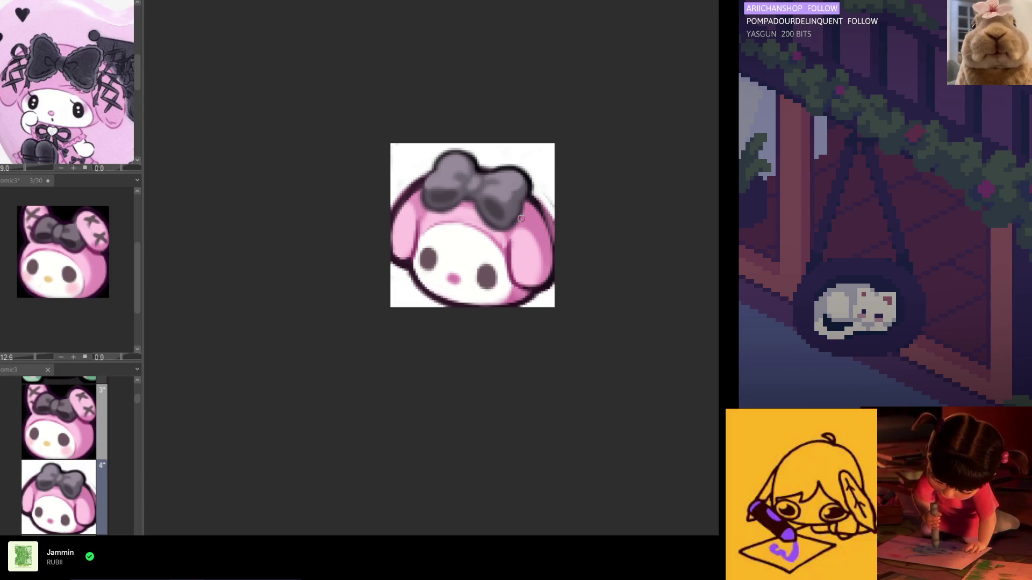
# Shift the canvas view to the right and adjust the zoom.
pyautogui.moveTo(508, 223); pyautogui.dragTo(565, 222)
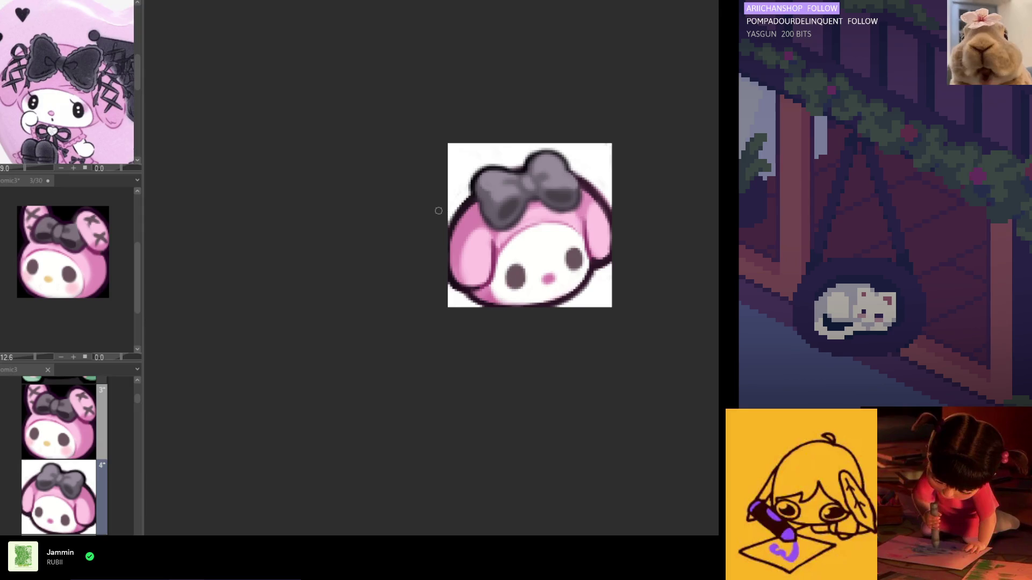
pyautogui.scroll(-5, 470, 234)
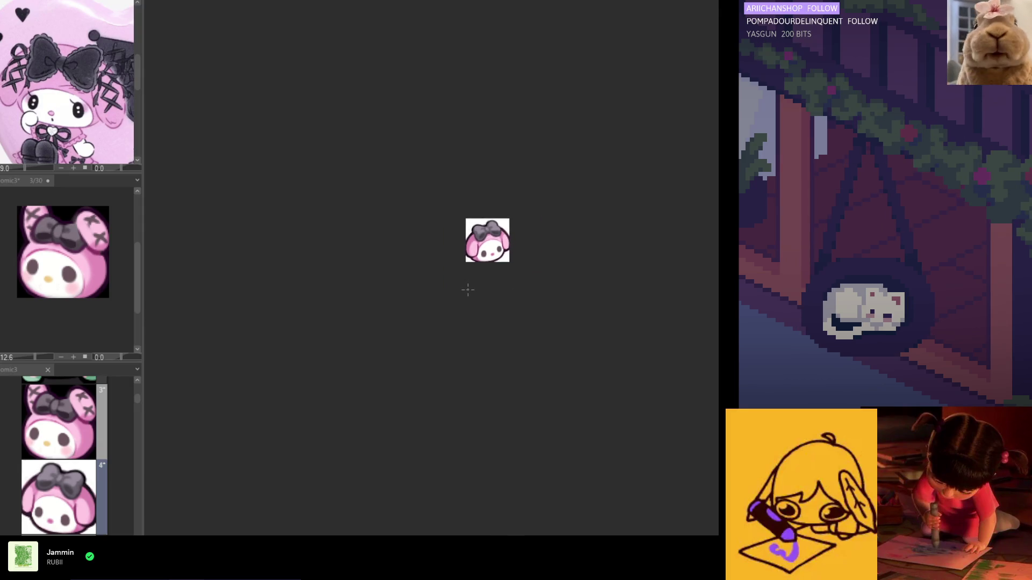
# Zoom back in and sample the dark outline colour at the emote's lower-left edge.
pyautogui.scroll(3, 470, 258)
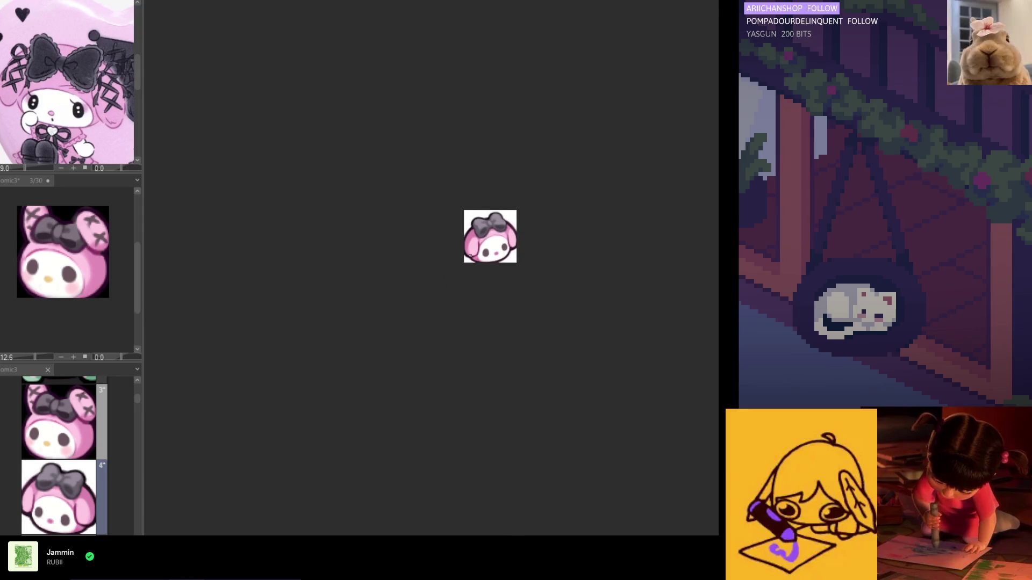
pyautogui.scroll(4, 471, 255)
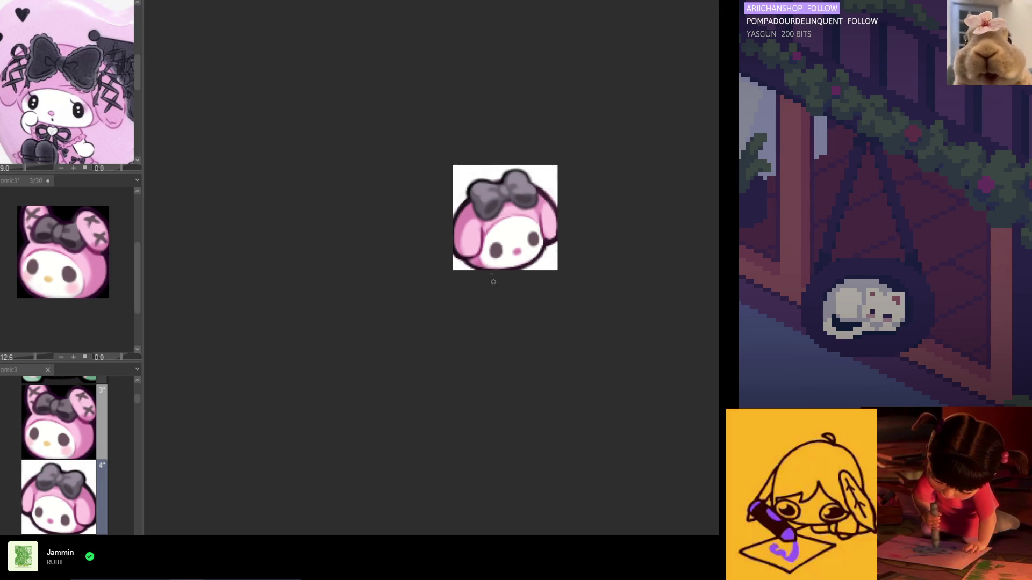
pyautogui.scroll(1, 487, 268)
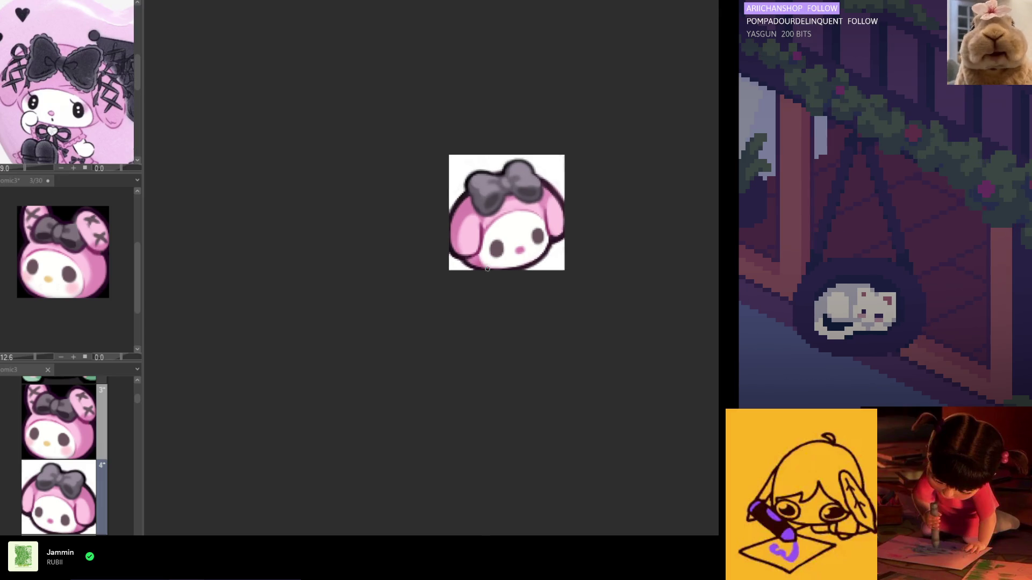
pyautogui.scroll(1, 486, 268)
pyautogui.moveTo(472, 261); pyautogui.dragTo(467, 259)
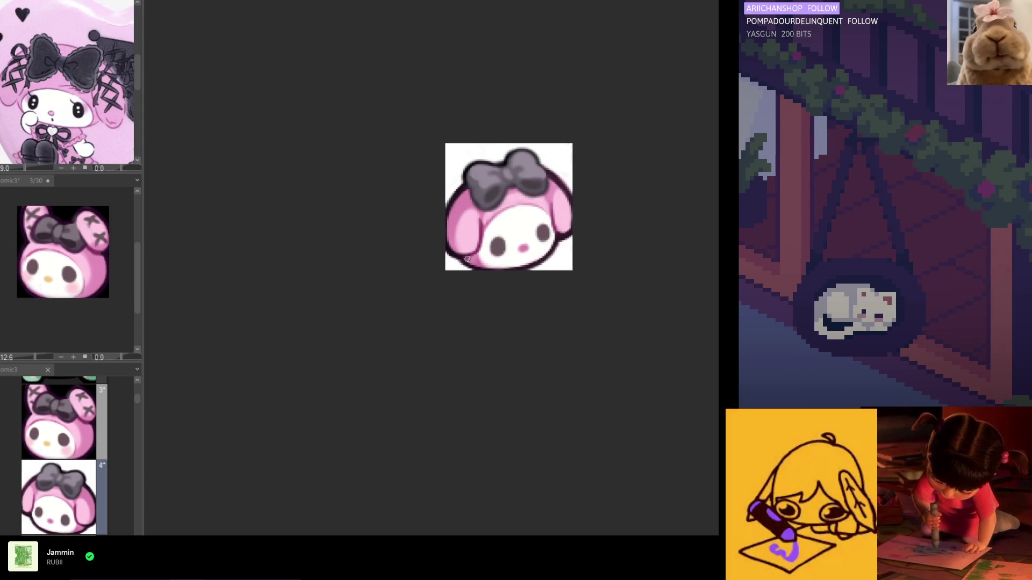